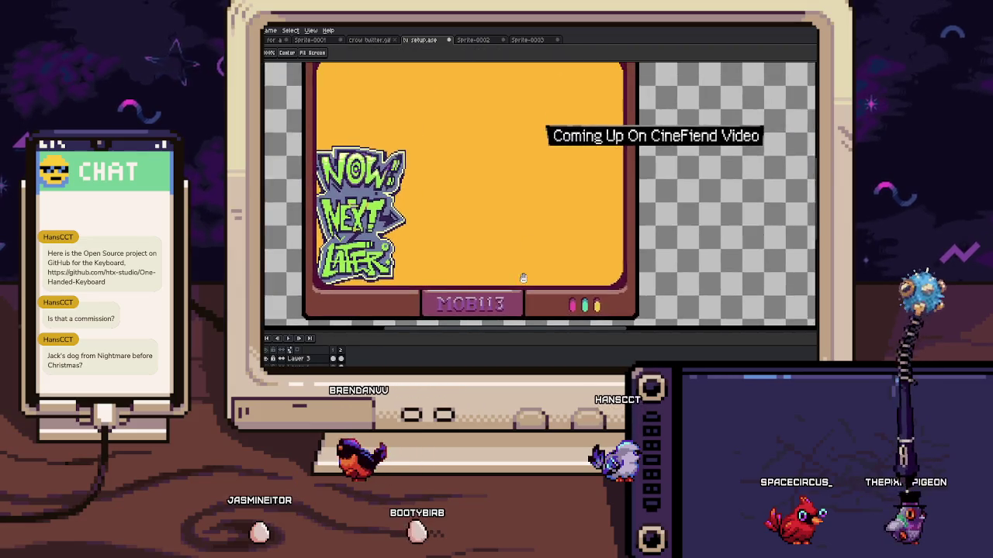
Paste the purple skull-pattern image, drop it beside the TV frame, and pan to the whole canvas
key(ctrl+v)
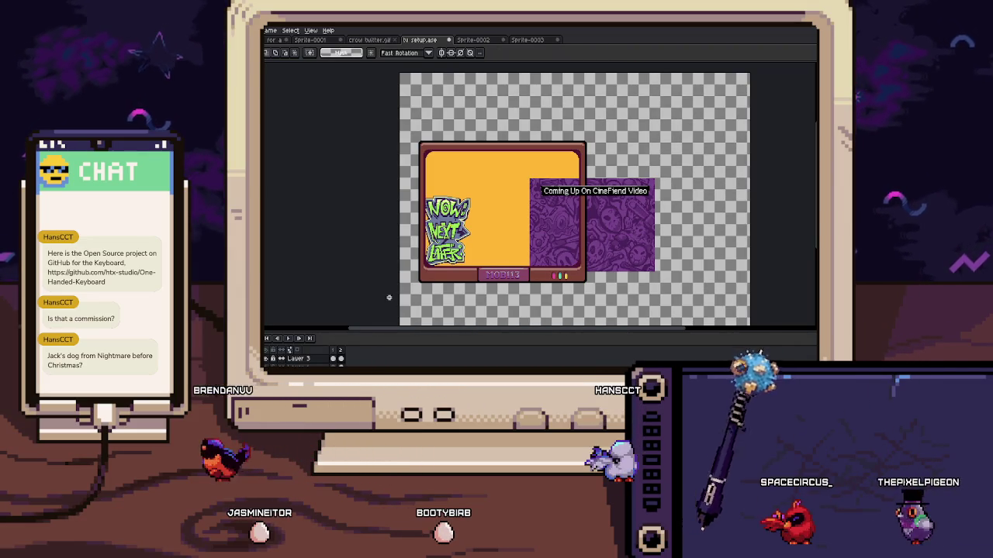
mouse_move(632, 242)
mouse_down()
mouse_move(719, 234)
mouse_move(694, 259)
mouse_up()
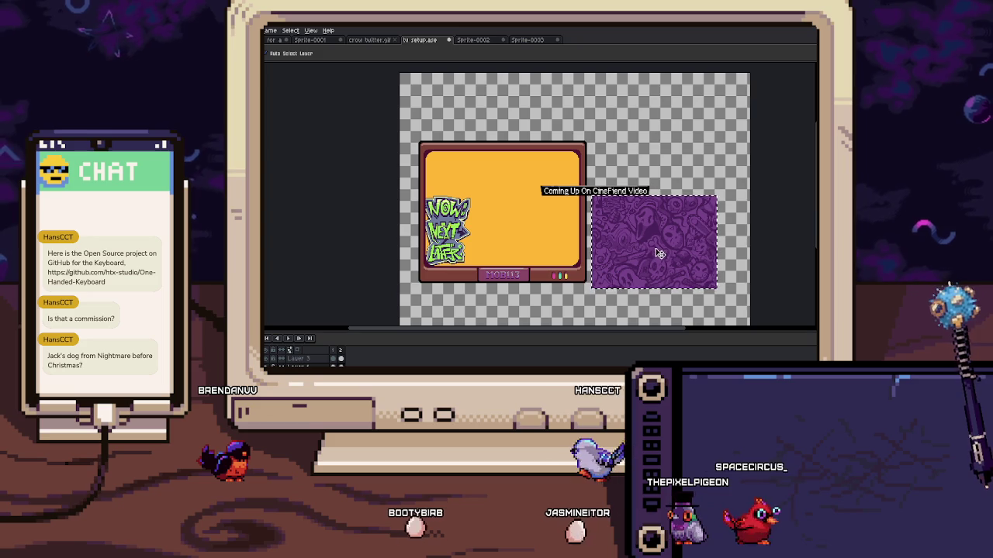
key(Delete)
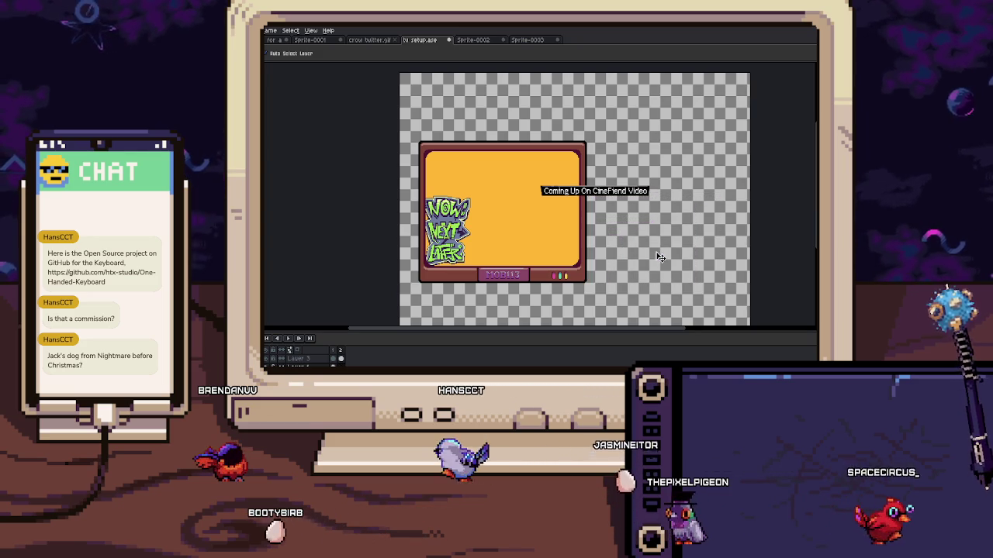
key(ctrl+v)
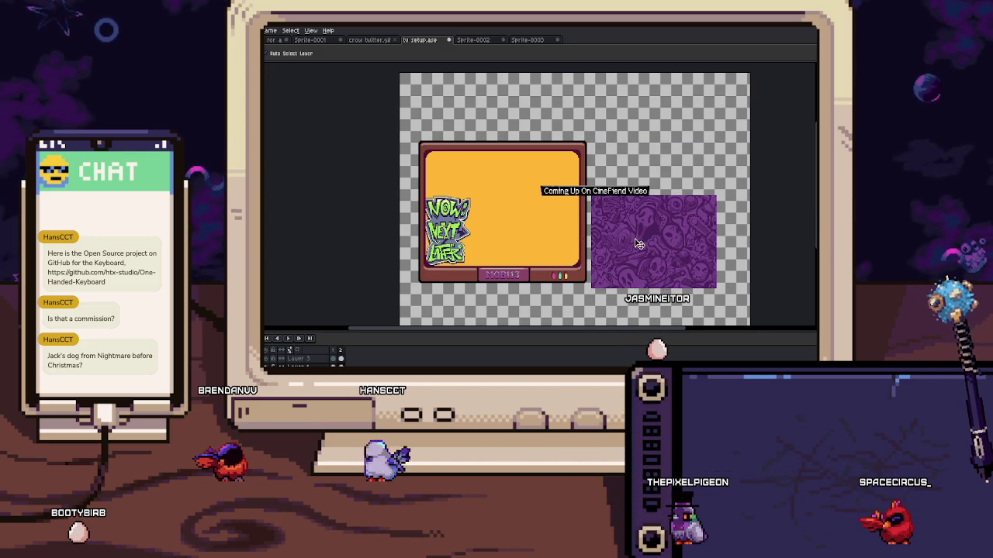
key(Return)
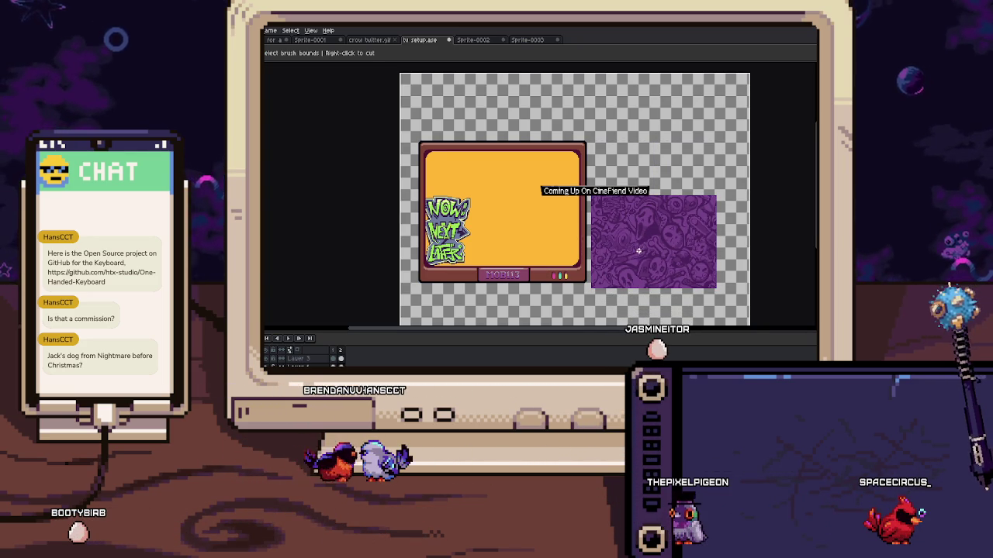
key(v)
drag(628, 253, 524, 234)
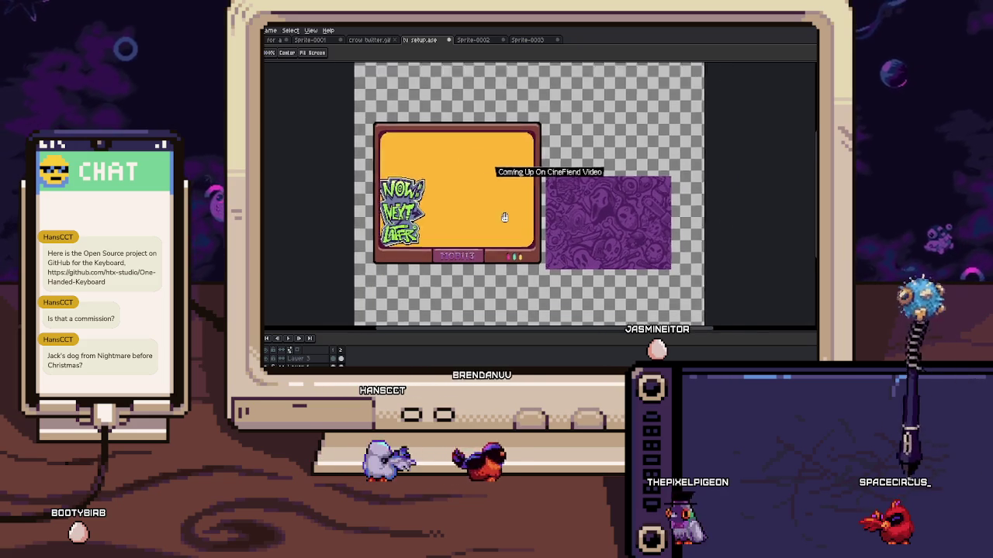
Fill the empty canvas areas with the purple skull pattern using a pattern-aligned Paint Bucket
key(m)
scroll(538, 199, up, 1)
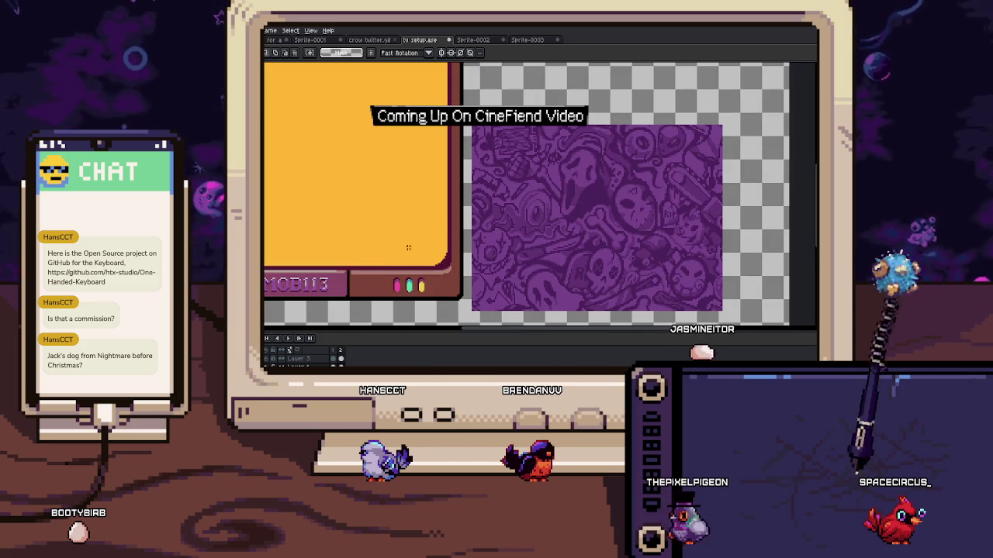
mouse_move(565, 259)
mouse_down()
mouse_move(567, 237)
mouse_move(535, 217)
mouse_up()
key(b)
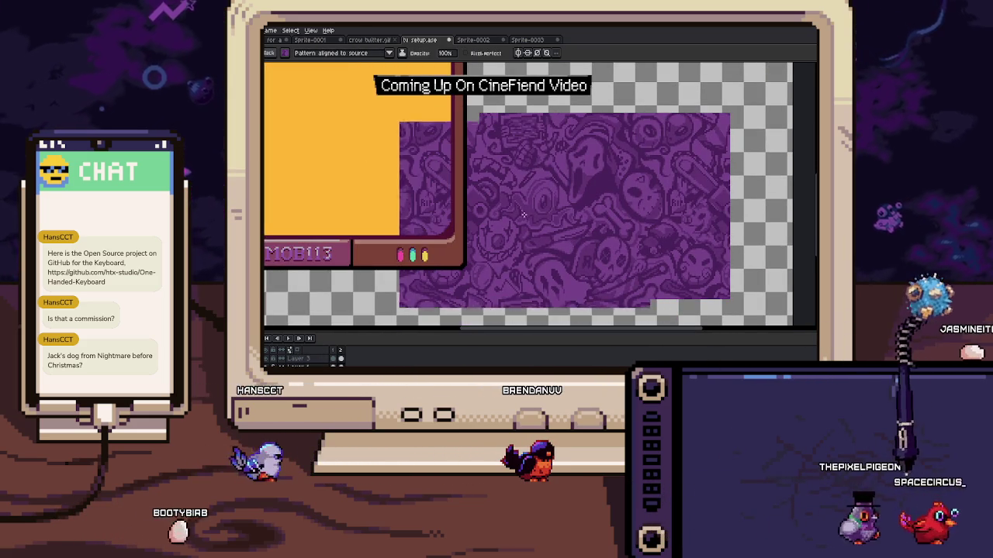
scroll(536, 218, down, 3)
key(g)
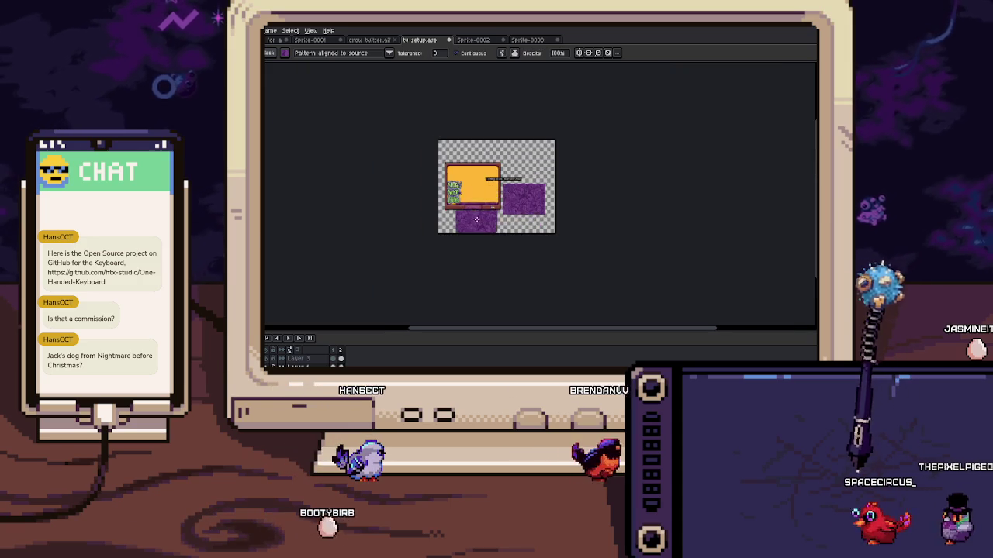
click(477, 217)
Move the 'Coming Up On CineFiend Video' caption into the top of the TV frame
scroll(453, 163, up, 1)
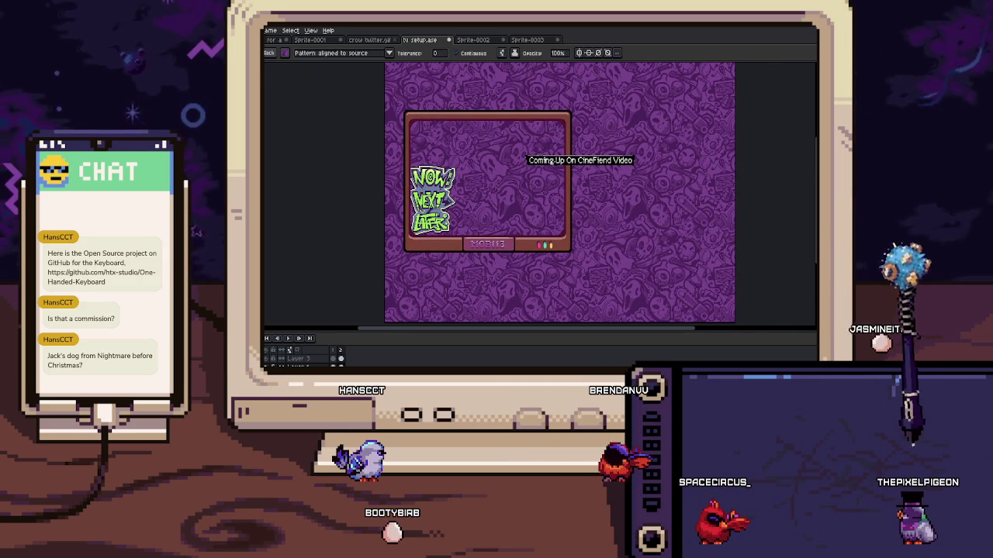
key(v)
drag(569, 168, 477, 135)
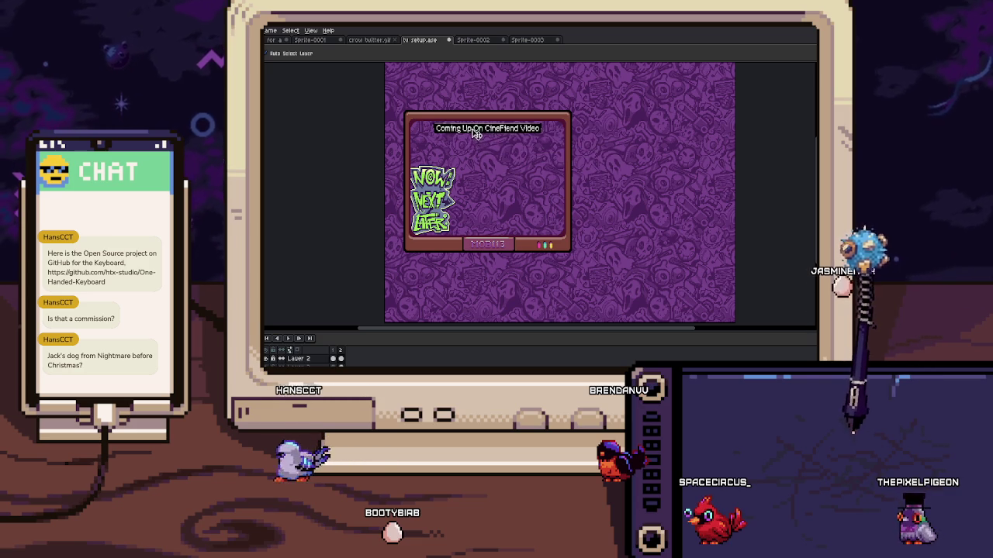
Squash the NOW NEXT LATER logo vertically, then undo the resize
scroll(424, 190, up, 1)
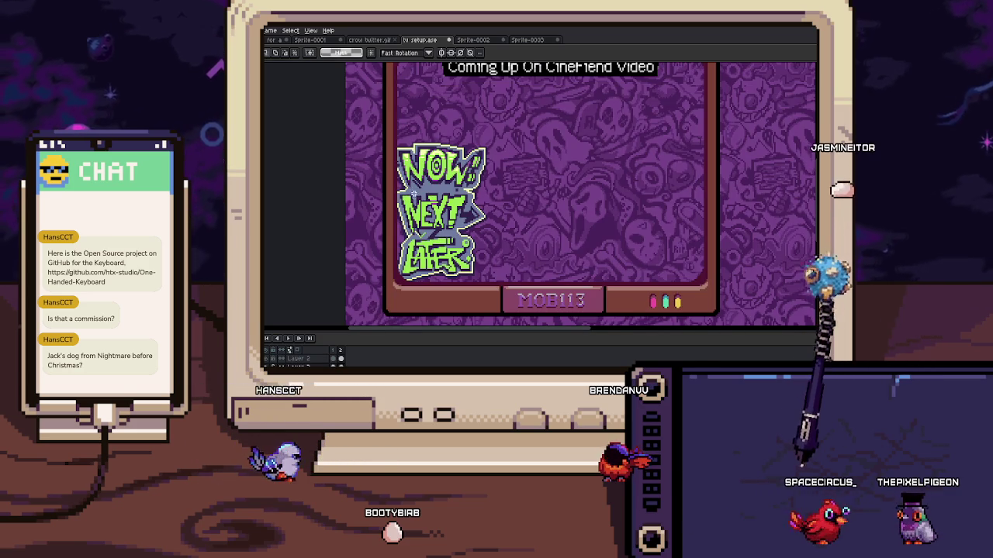
click(395, 145)
drag(489, 273, 489, 220)
key(ctrl+z)
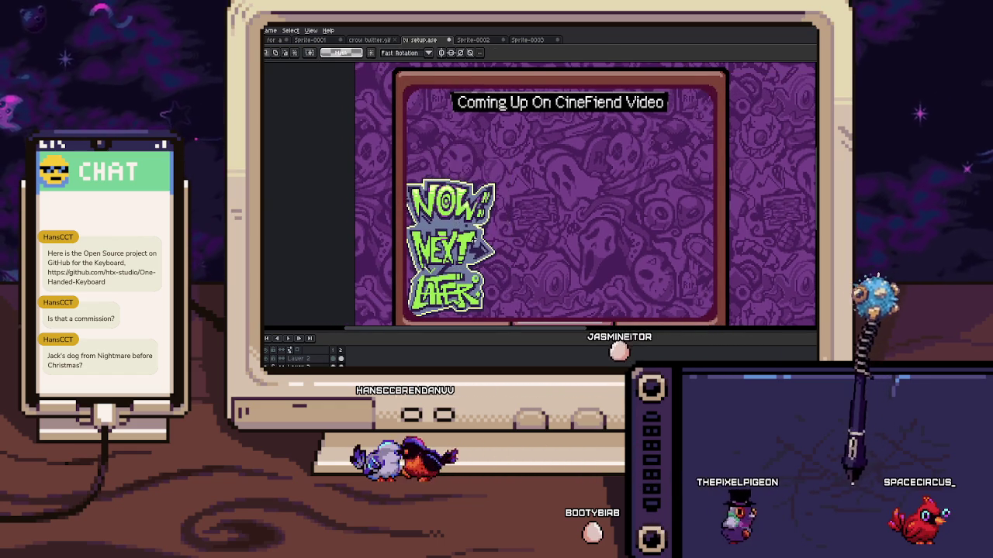
Pan to the top of the canvas and undo the pattern fill and caption move
scroll(469, 222, down, 1)
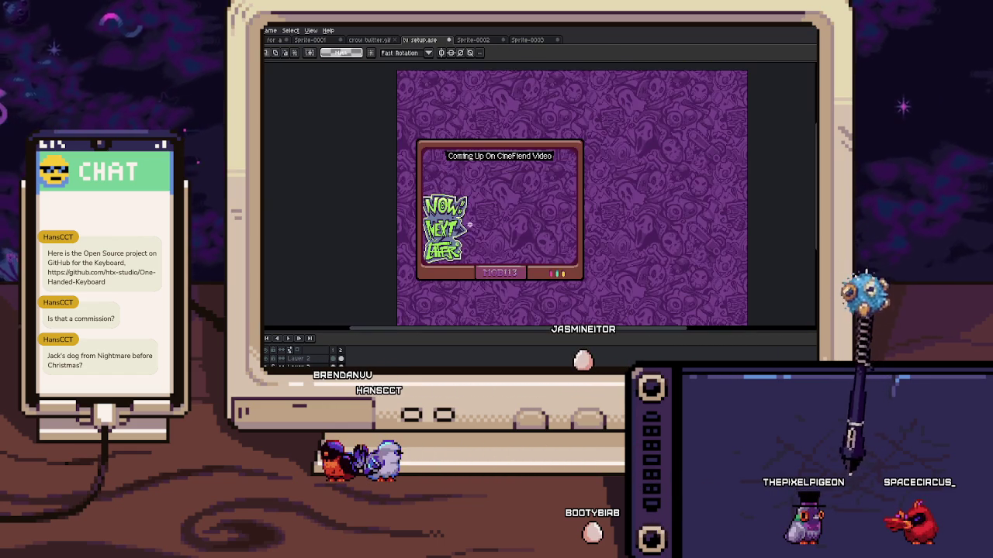
drag(476, 242, 481, 198)
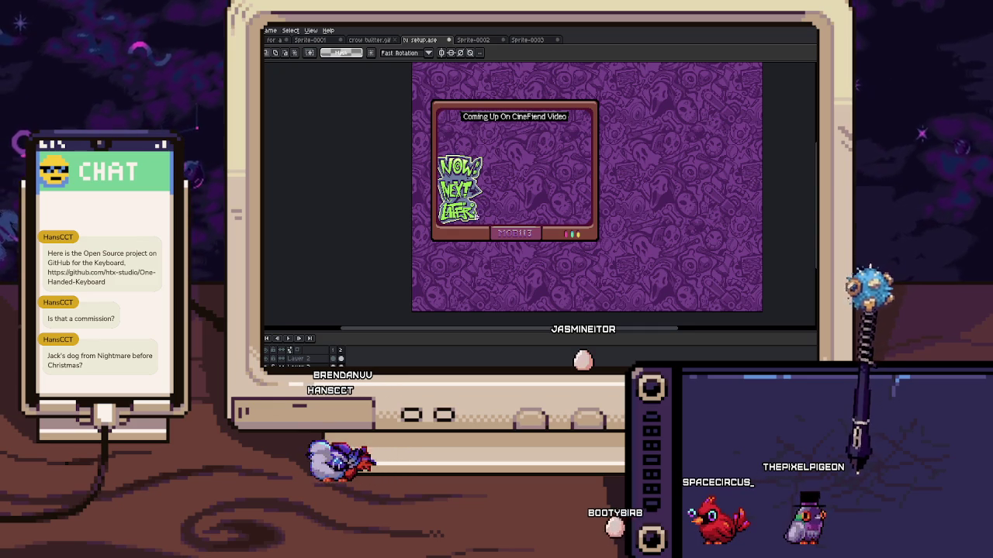
scroll(479, 205, up, 1)
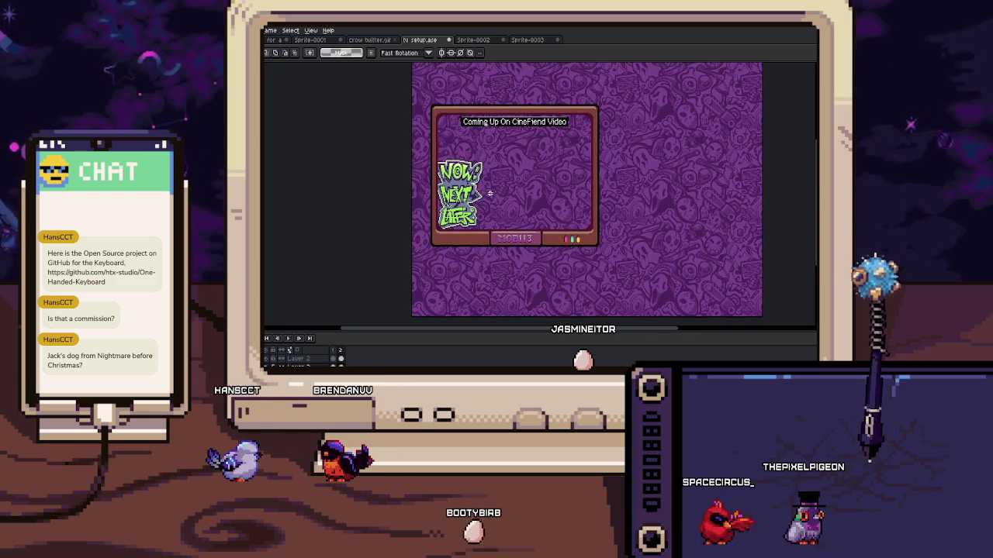
key(ctrl+z)
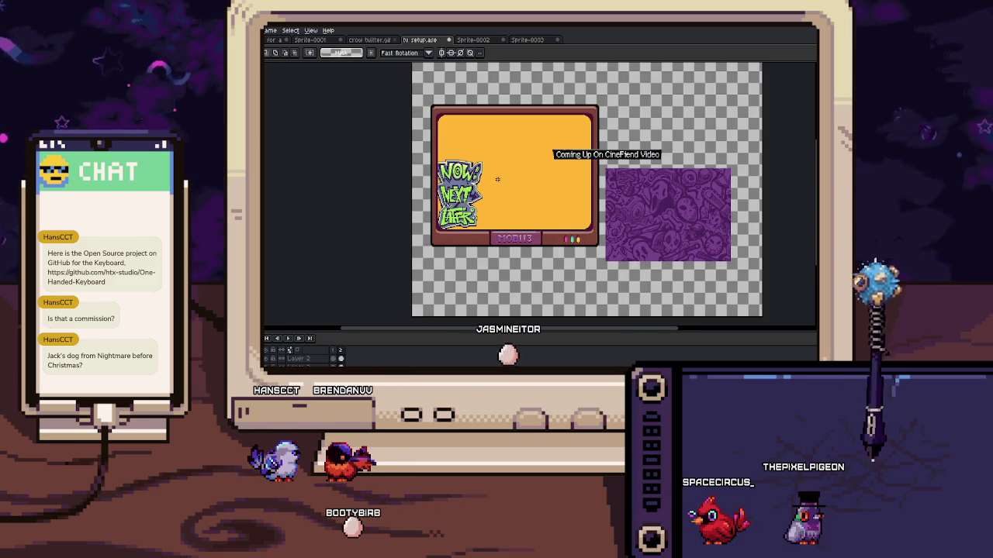
Clear the TV's orange screen and move the caption and pattern rectangle into the TV
key(Escape)
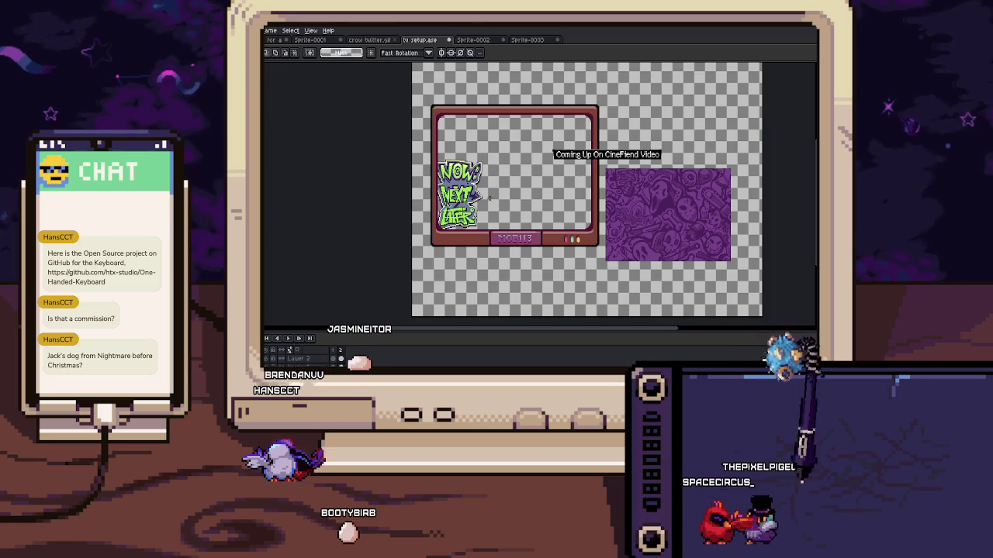
drag(592, 160, 500, 130)
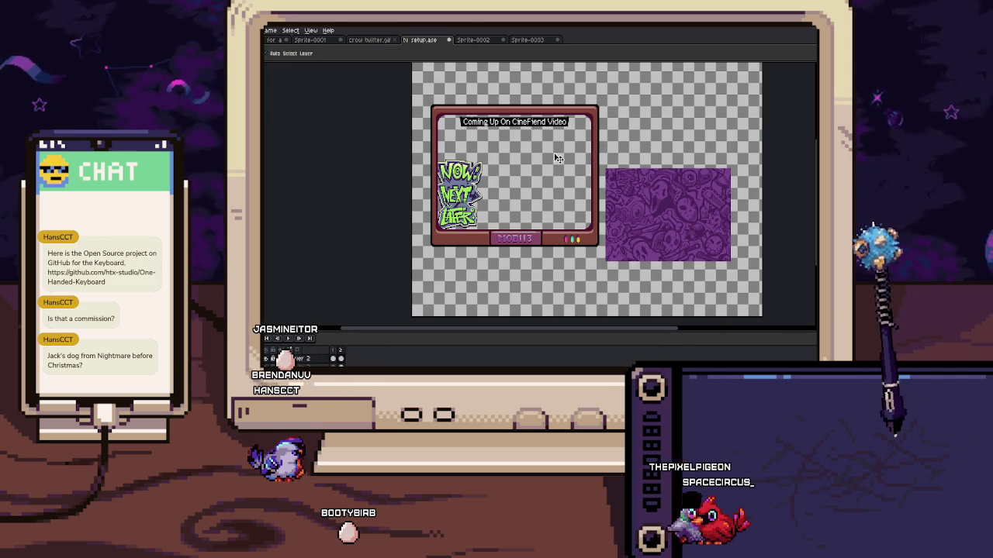
drag(638, 206, 523, 176)
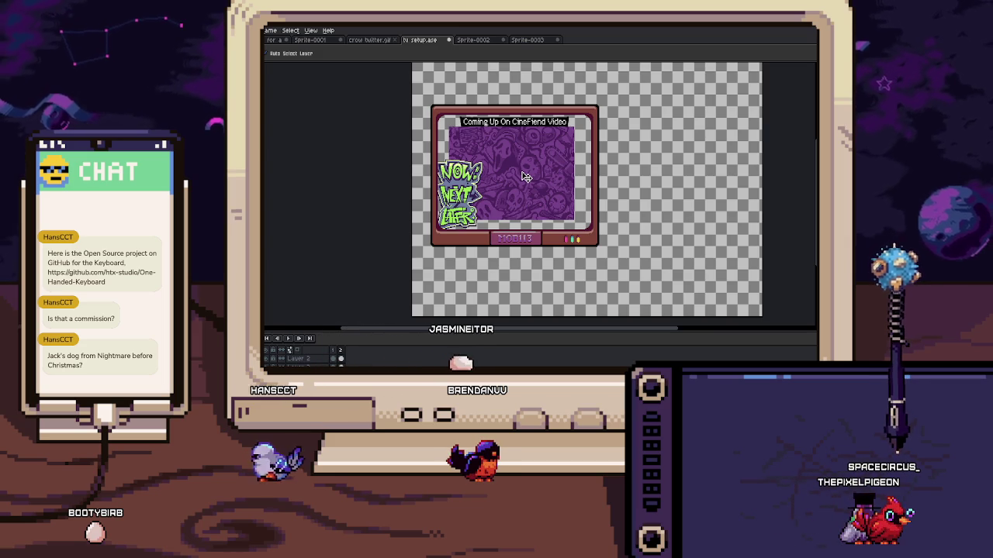
Pattern-fill the TV screen and the empty canvas around it, then recentre the view
mouse_move(524, 177)
mouse_down()
mouse_move(672, 194)
mouse_move(685, 186)
mouse_up()
key(g)
click(581, 188)
click(481, 264)
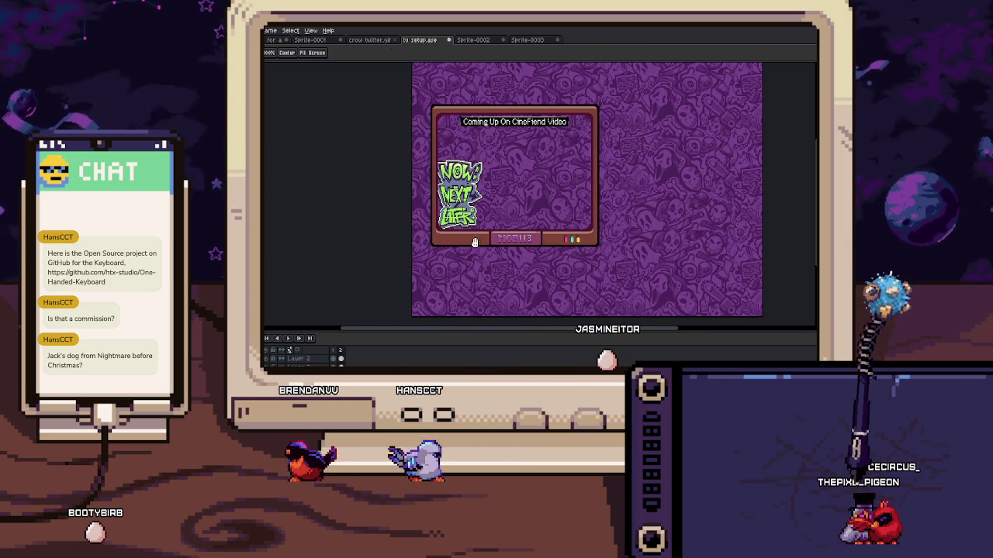
drag(339, 305, 308, 293)
Zoom in on the TV and pick the Pencil with a yellow drawing colour
scroll(417, 250, up, 2)
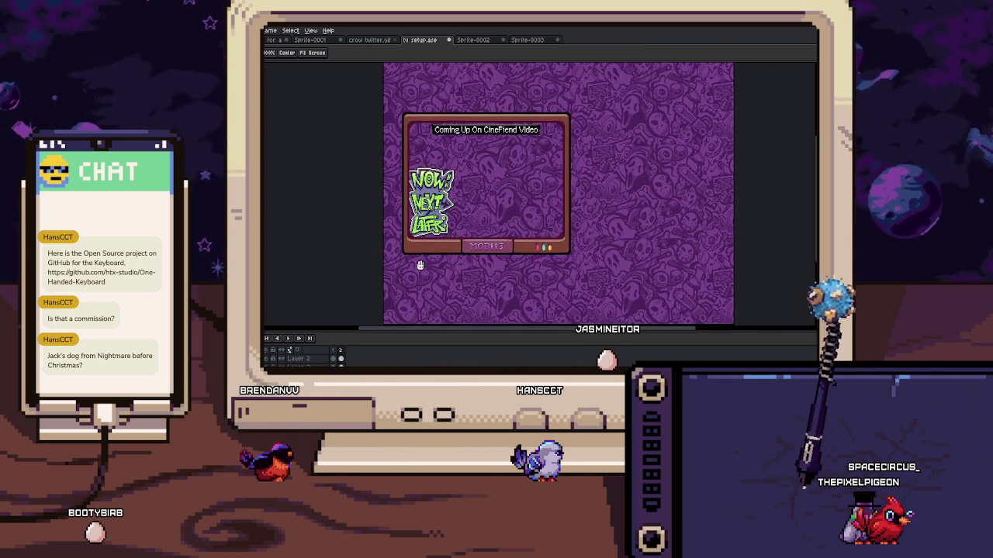
scroll(421, 132, up, 3)
scroll(421, 132, up, 1)
scroll(396, 164, up, 1)
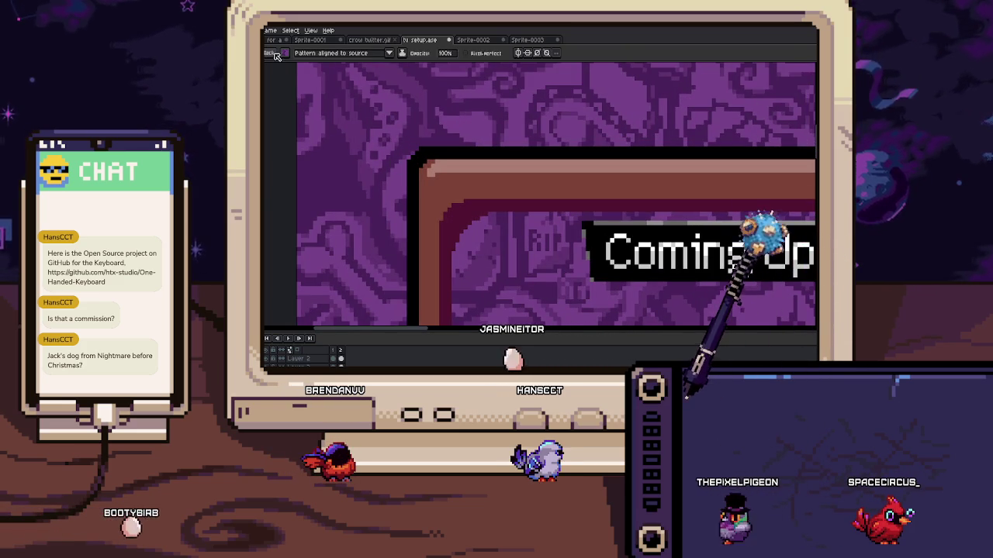
key(b)
click(399, 153)
Pan and zoom to bring the TV screen's top-left corner and caption into view
scroll(402, 153, down, 5)
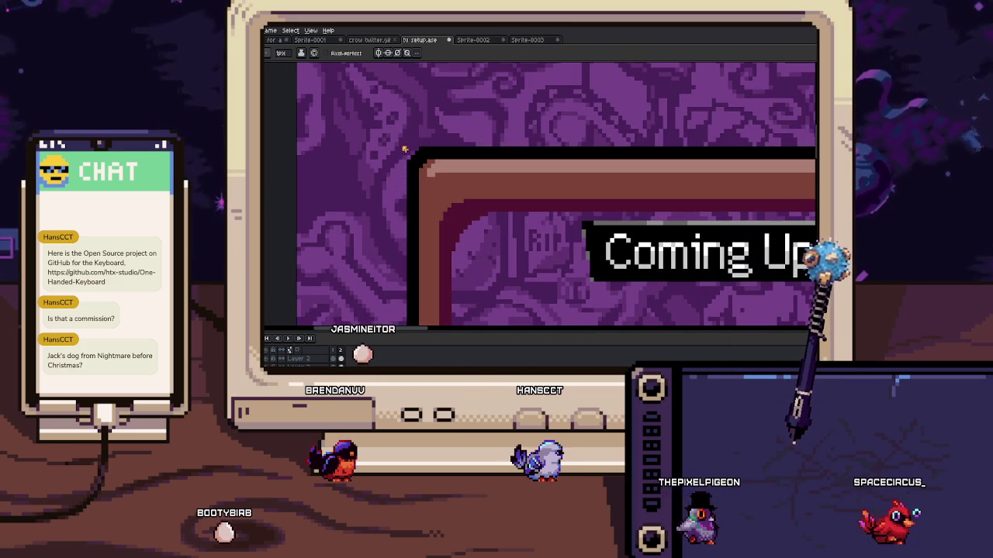
scroll(408, 148, up, 1)
scroll(408, 148, down, 3)
drag(504, 229, 414, 140)
scroll(414, 139, up, 2)
scroll(409, 255, up, 1)
drag(409, 255, 439, 228)
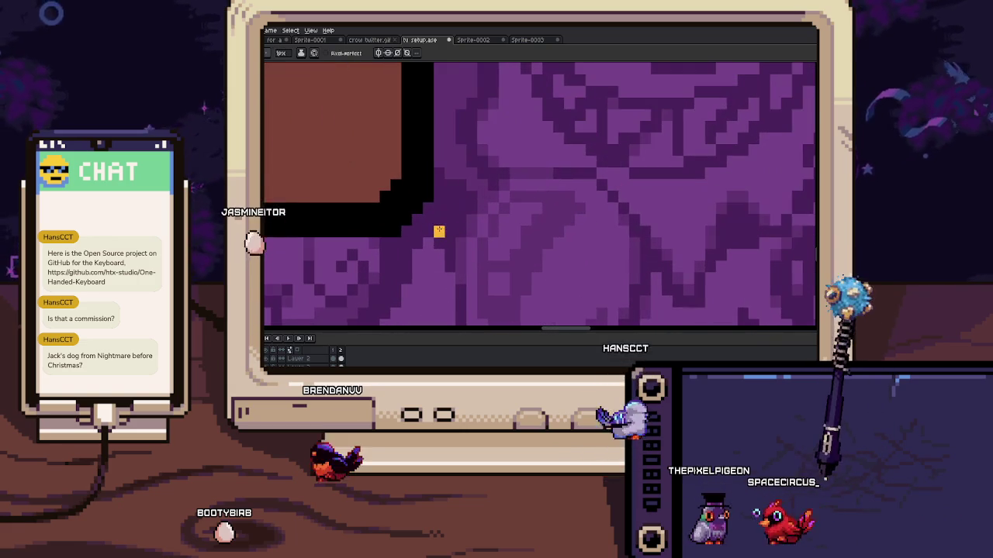
scroll(427, 230, down, 1)
scroll(401, 170, down, 1)
drag(400, 171, 465, 233)
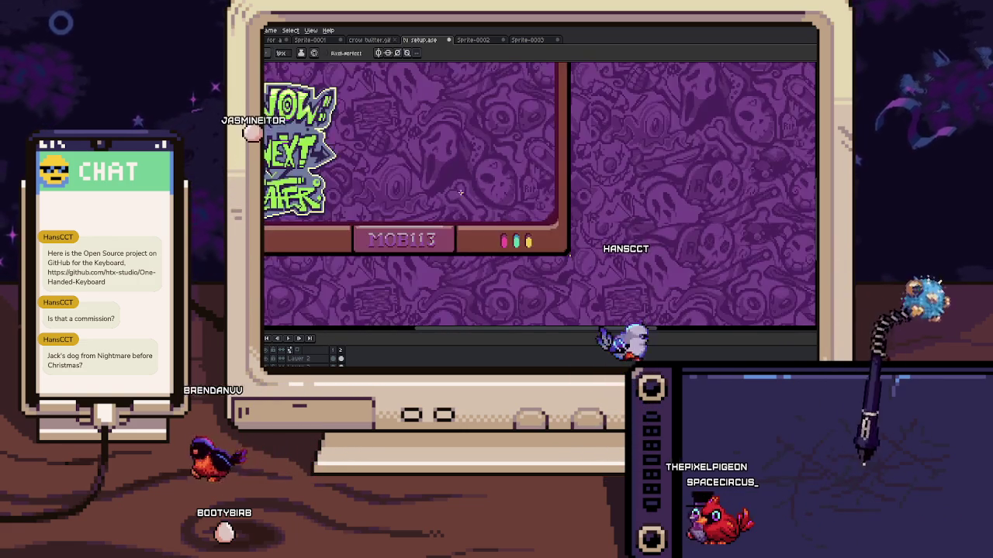
scroll(479, 238, down, 1)
scroll(465, 232, up, 1)
scroll(359, 109, up, 1)
scroll(359, 109, up, 2)
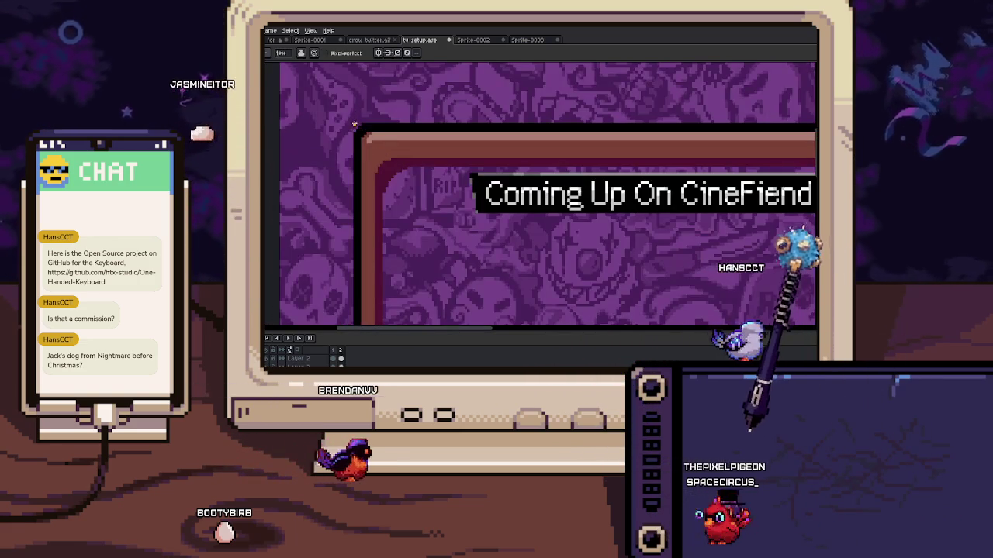
scroll(360, 109, down, 4)
scroll(431, 178, up, 1)
scroll(431, 178, up, 2)
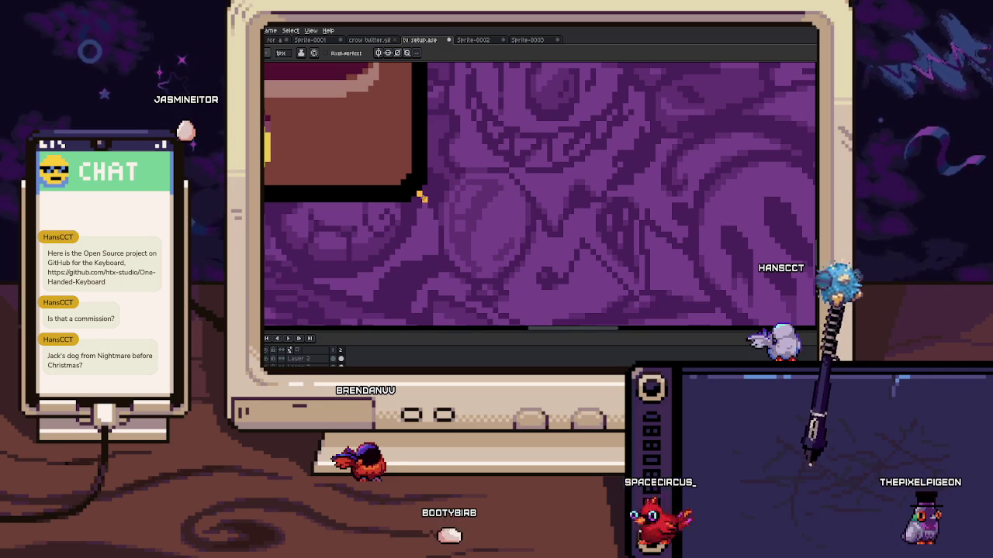
scroll(420, 196, down, 2)
scroll(395, 140, up, 1)
Draw a thin 1px diagonal guide line across the TV screen from its top-left corner
drag(395, 139, 442, 176)
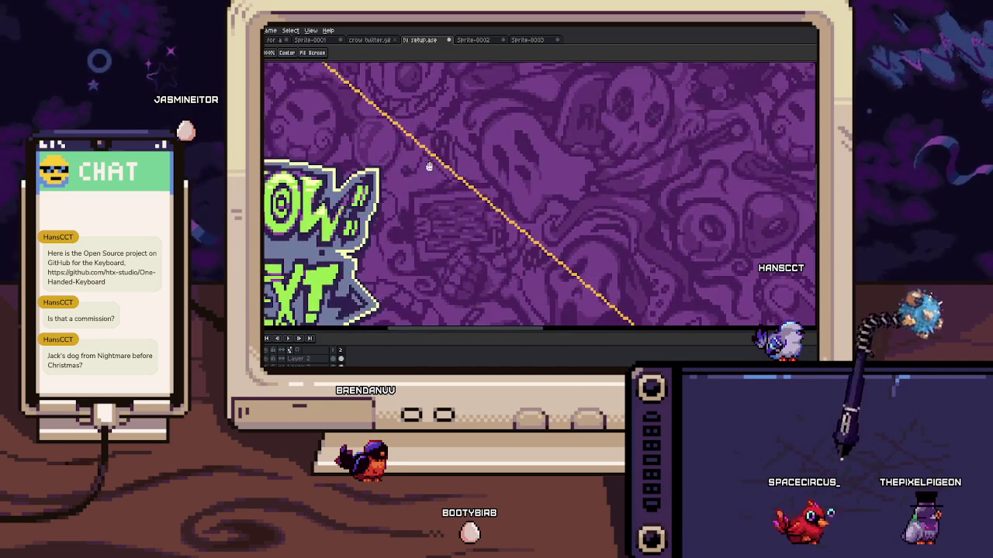
scroll(442, 177, up, 1)
scroll(441, 176, up, 2)
key(b)
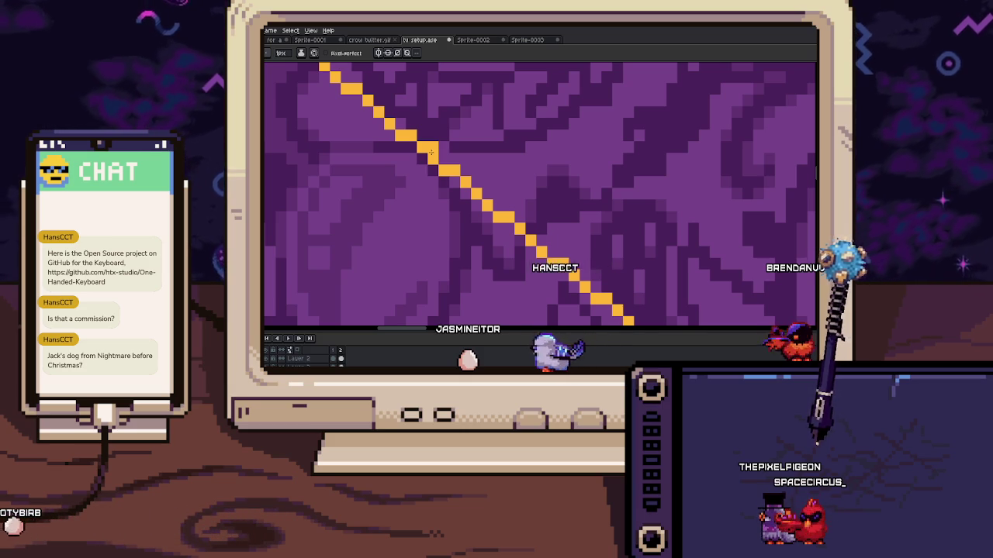
scroll(431, 152, down, 5)
scroll(478, 182, up, 3)
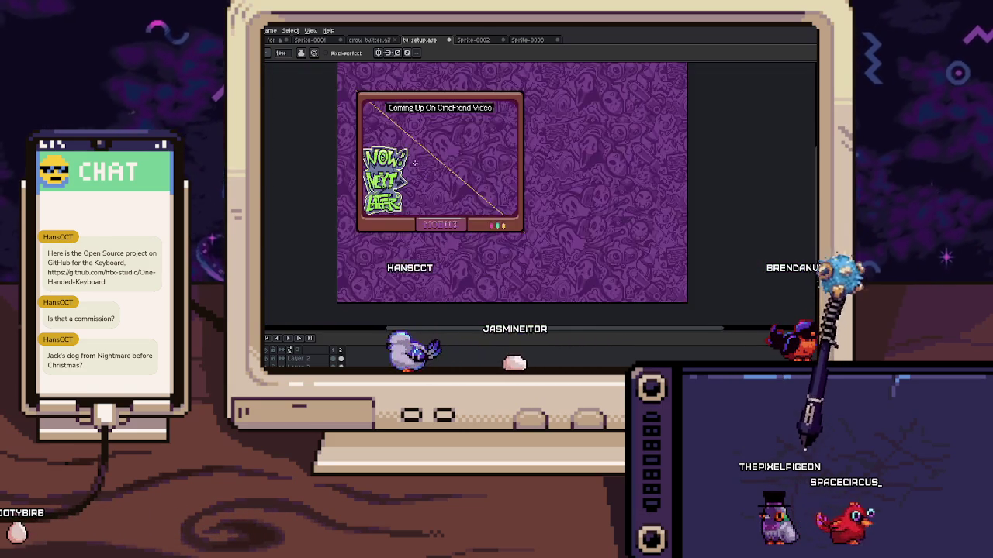
Add a new tag over the animation frames, accepting the default Tag Properties
key(b)
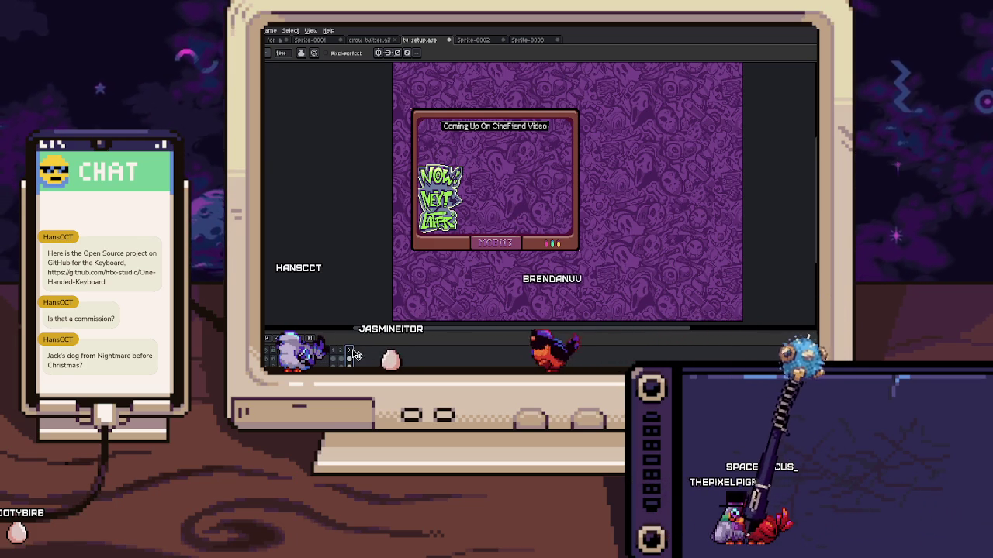
click(390, 360)
key(Return)
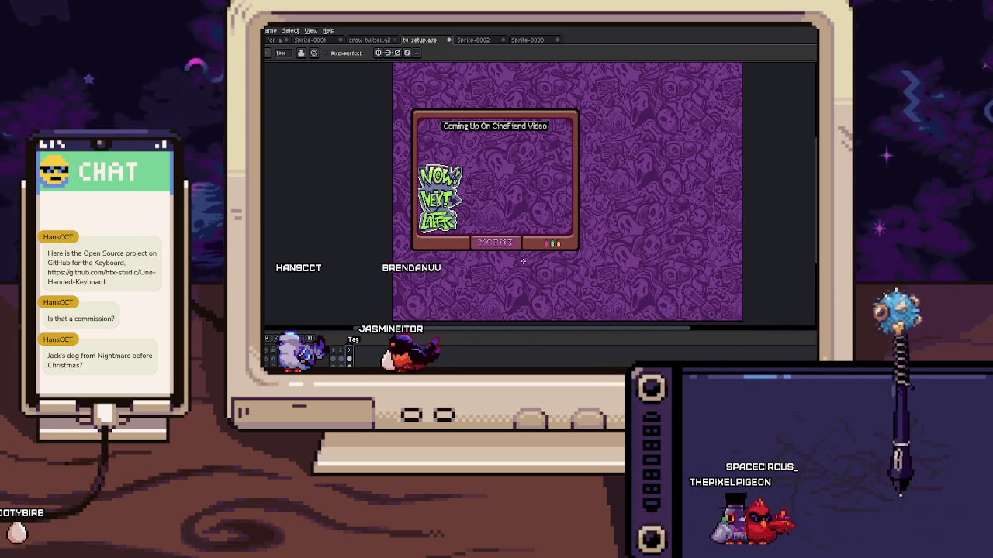
Zoom in and out on the TV screen to inspect the result
scroll(406, 99, up, 1)
scroll(405, 98, up, 1)
scroll(415, 127, up, 1)
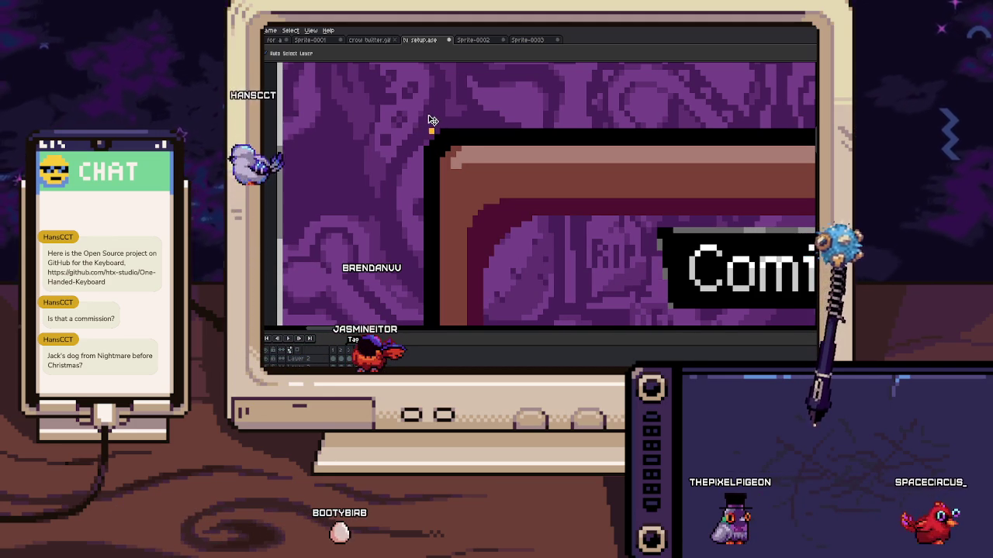
scroll(438, 132, down, 2)
scroll(444, 148, down, 1)
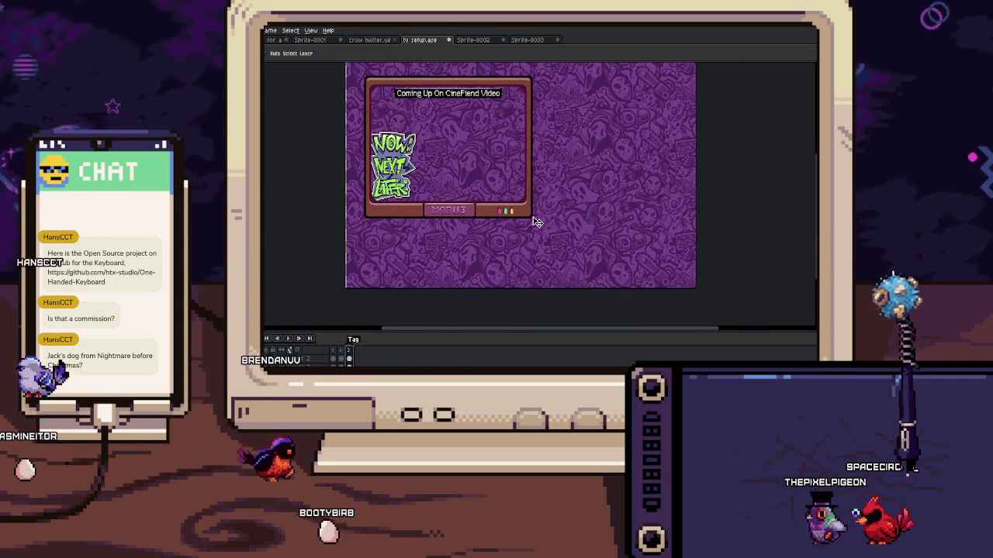
scroll(543, 225, up, 2)
scroll(543, 233, up, 1)
scroll(536, 233, down, 5)
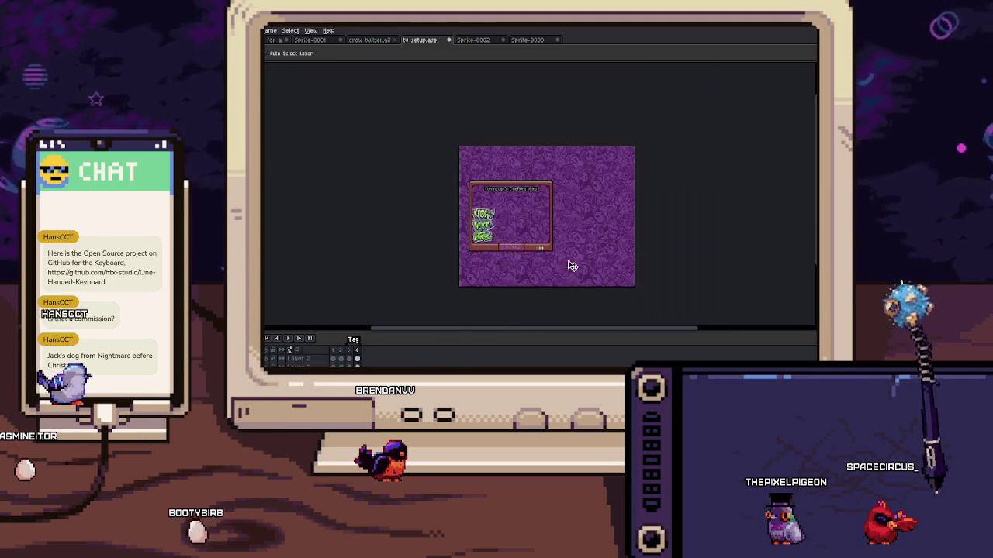
Enlarge the tv setup canvas to 758×572 px
key(ctrl+alt+c)
drag(595, 220, 681, 288)
click(753, 193)
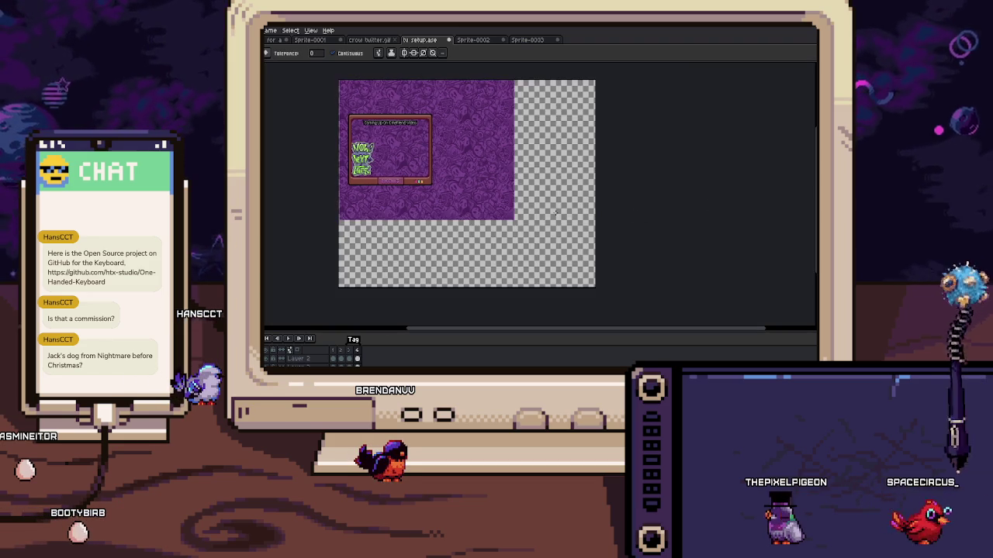
scroll(387, 162, up, 2)
scroll(386, 162, down, 1)
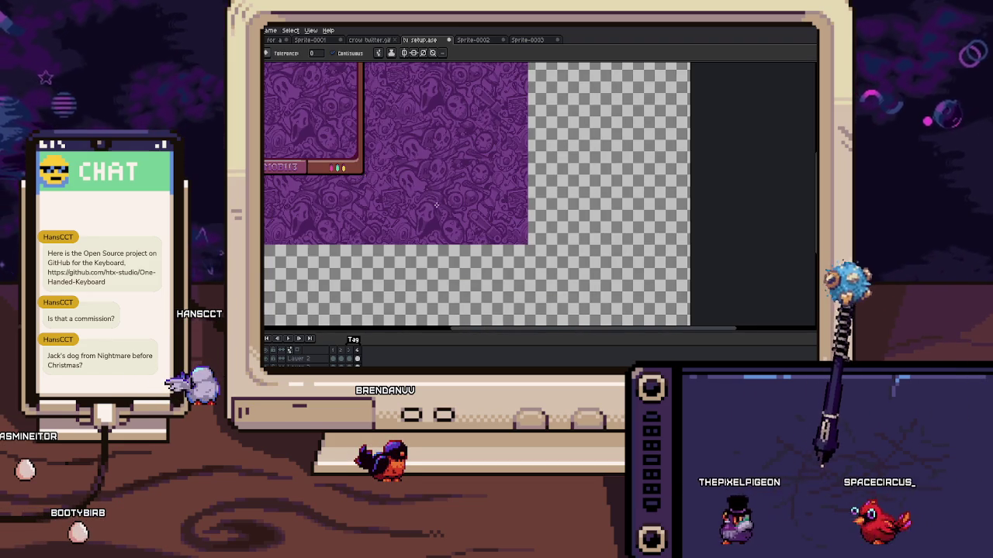
Pan to the enlarged canvas's right edge and delete the old purple background art
key(v)
mouse_move(435, 206)
mouse_down()
mouse_move(477, 230)
mouse_move(555, 240)
mouse_up()
key(Delete)
Browse the keyboard, Sprite-0002 and crow twitter.gif documents, then pan across tv setup.ase
click(536, 39)
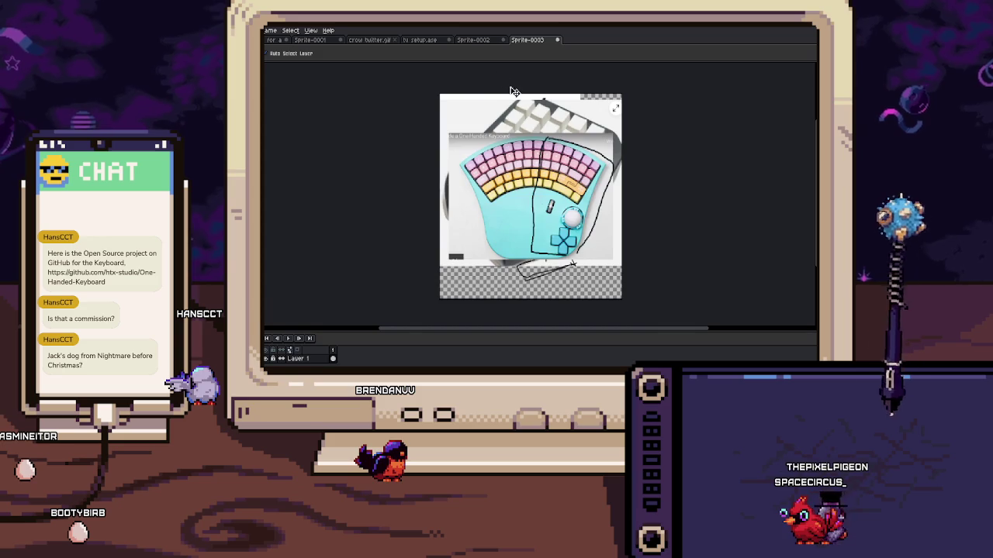
click(483, 39)
click(376, 40)
click(419, 39)
drag(425, 91, 526, 152)
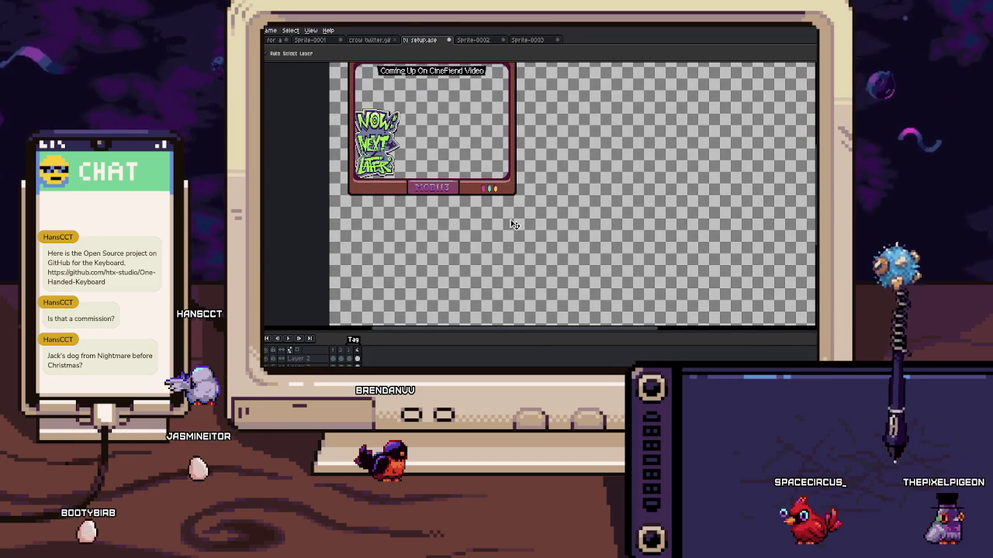
Copy a pattern tile from Sprite-0002 with the grid shown, then return to tv setup.ase
click(493, 40)
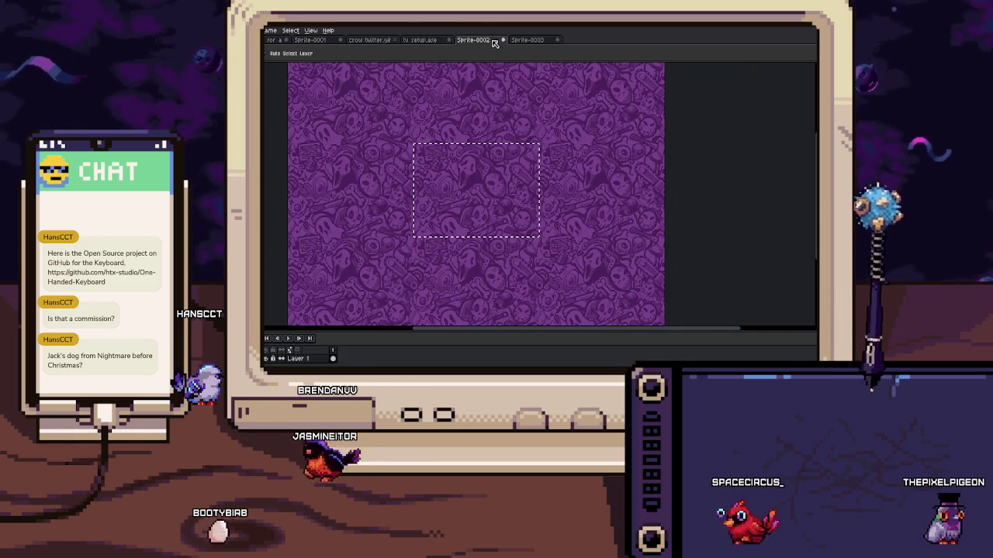
key(ctrl+d)
key(ctrl+')
key(ctrl+')
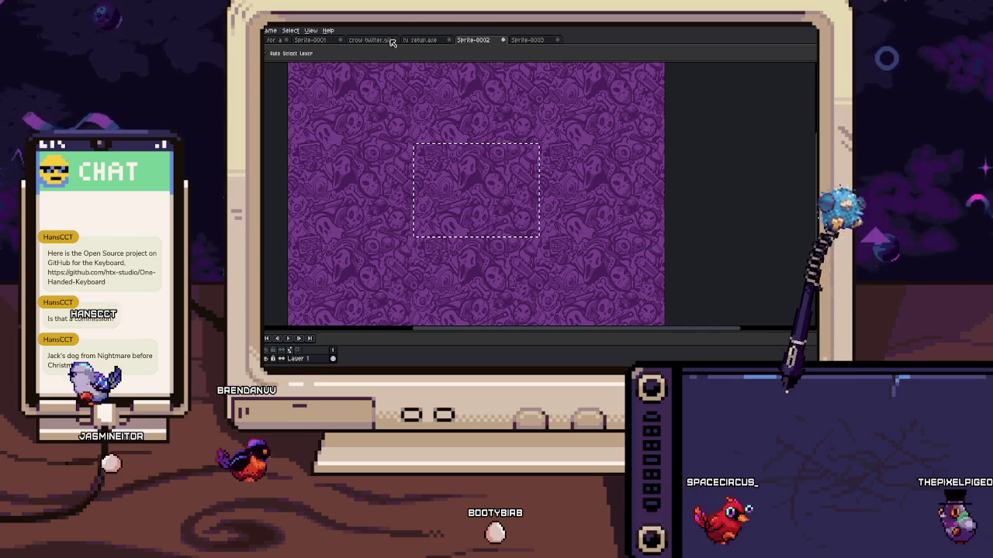
click(310, 39)
click(419, 40)
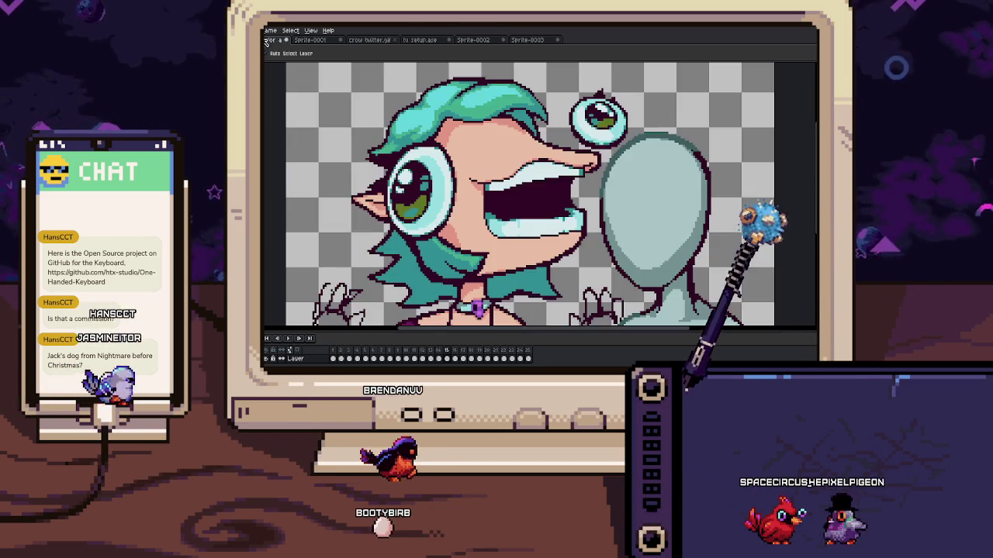
click(423, 40)
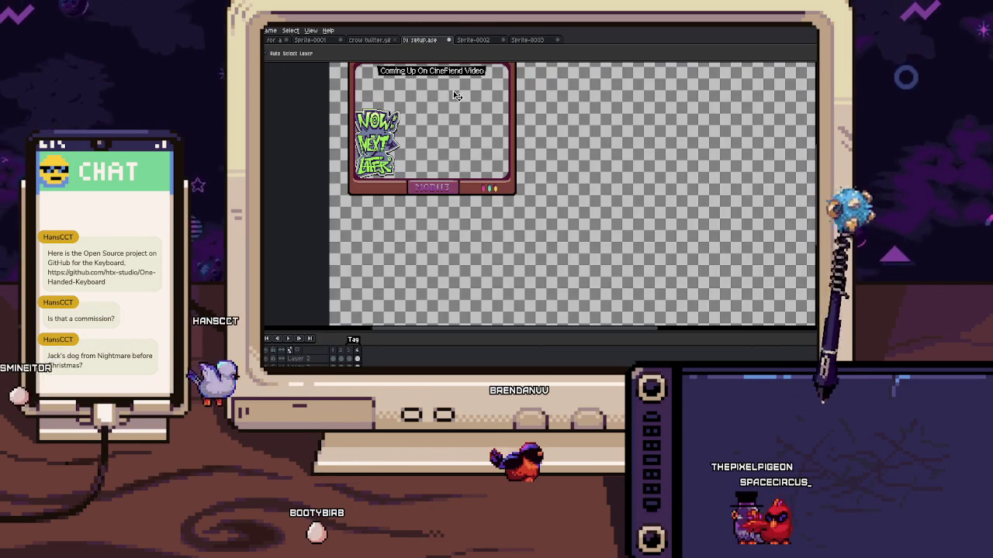
Paste the pattern tile into tv setup.ase and pattern-fill the transparent canvas with it
key(ctrl+v)
mouse_move(432, 223)
mouse_down()
mouse_move(685, 245)
mouse_move(574, 290)
mouse_up()
scroll(574, 290, down, 2)
key(g)
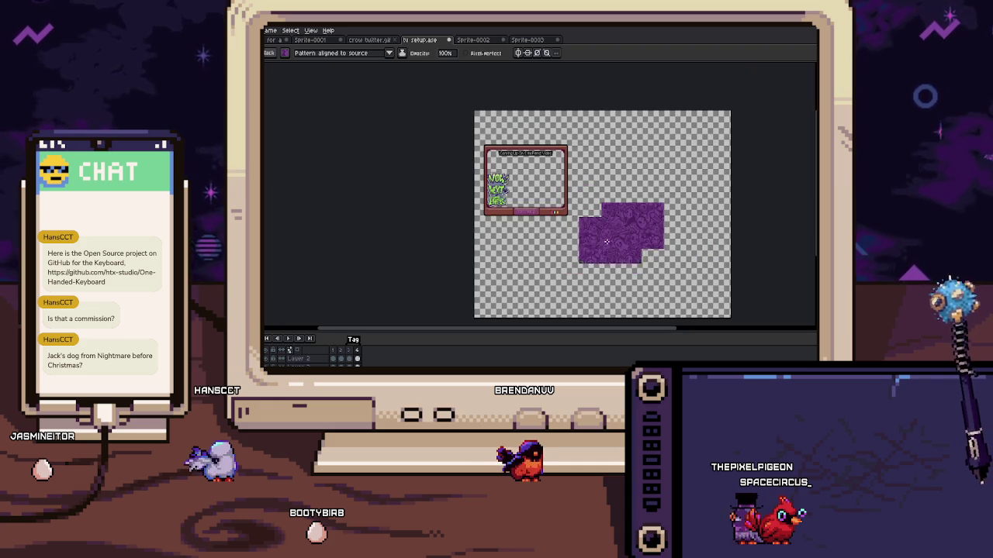
click(579, 251)
Pan across the canvas to check the pattern around the whole TV frame
scroll(559, 233, up, 1)
scroll(554, 196, up, 2)
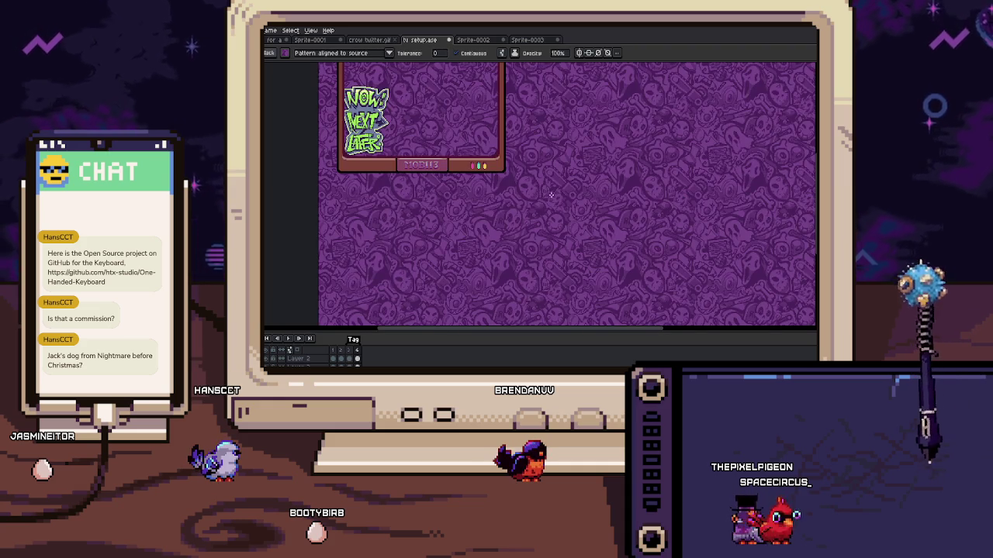
drag(465, 222, 428, 228)
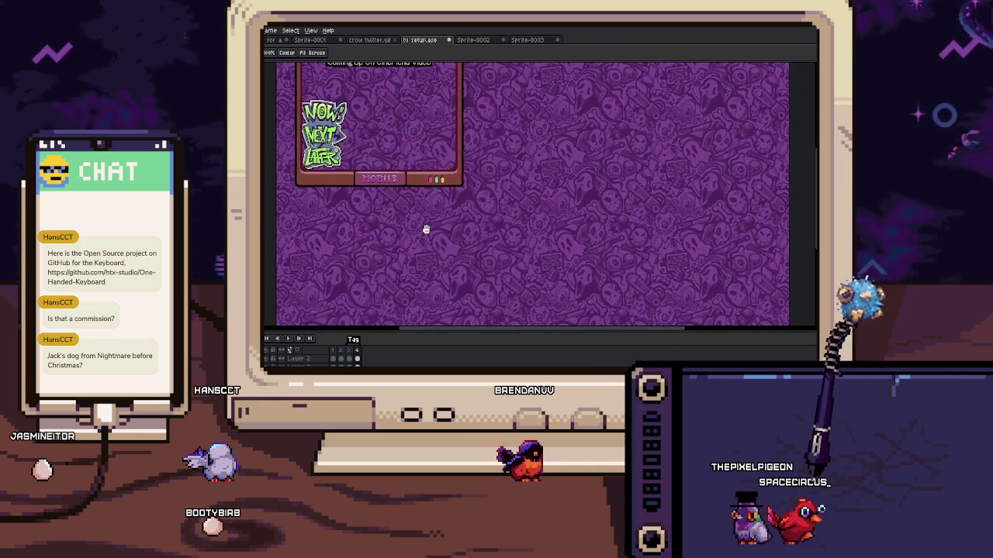
drag(381, 205, 403, 232)
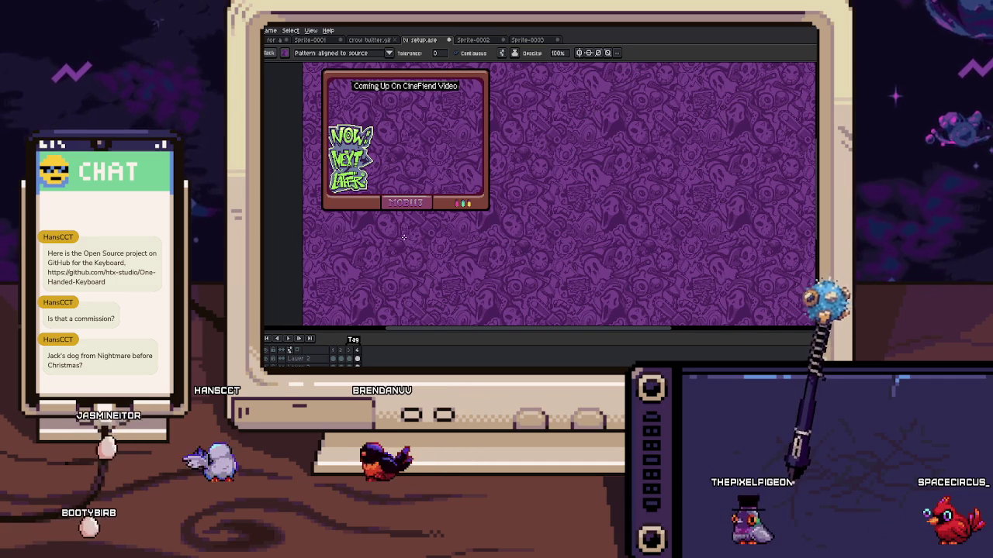
drag(410, 233, 502, 226)
scroll(384, 116, up, 3)
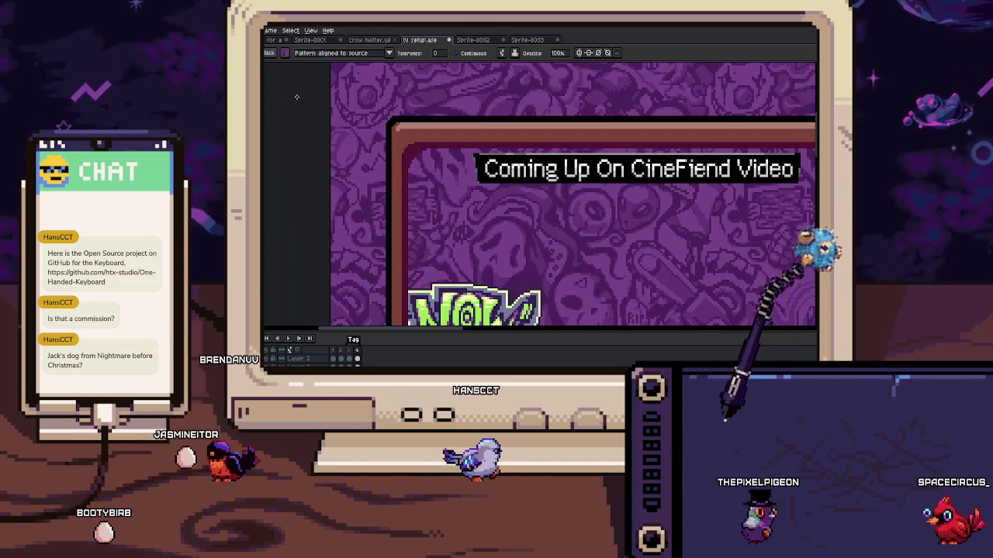
Undo an accidental yellow fill, clear the selection and return to the Pencil
click(400, 111)
key(ctrl+z)
key(b)
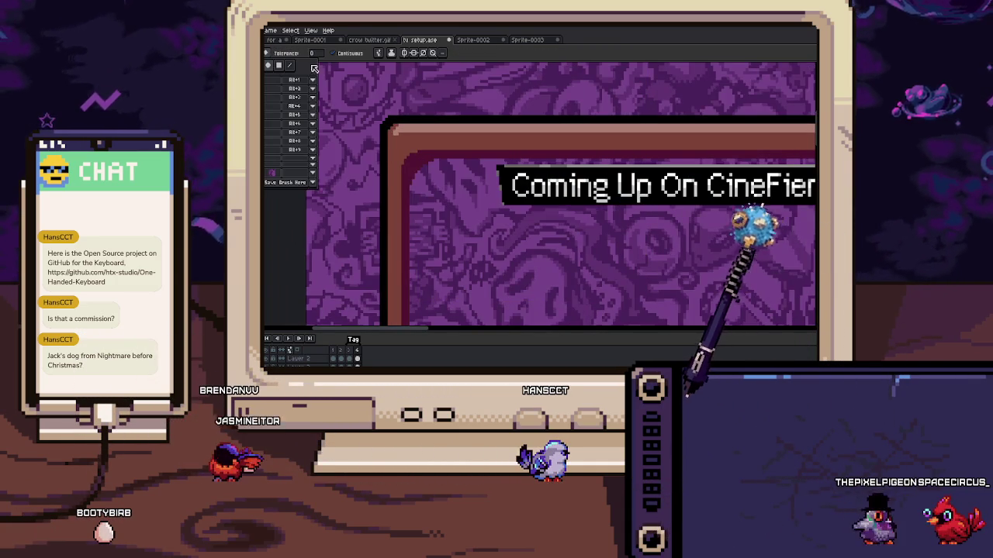
scroll(372, 118, up, 2)
scroll(364, 120, up, 1)
key(ctrl+d)
key(b)
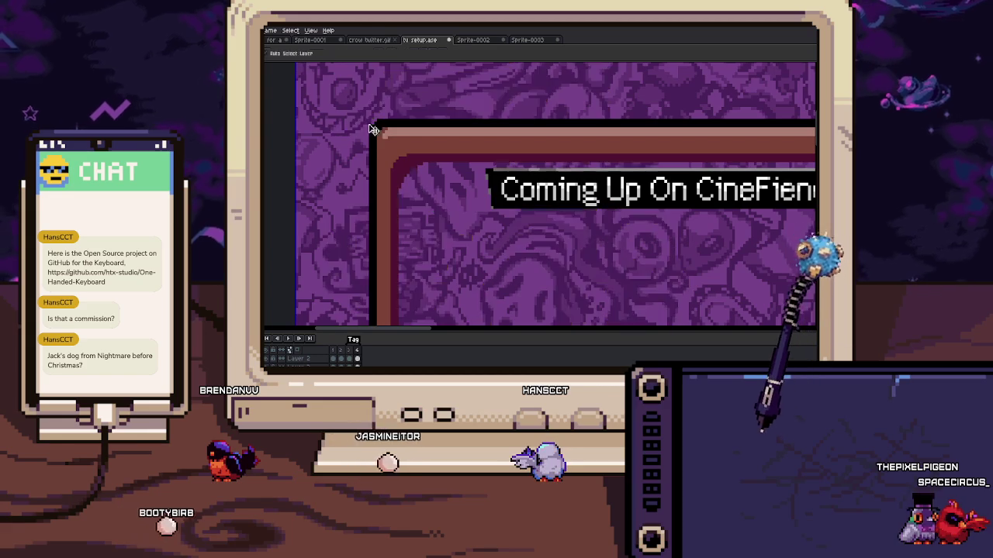
Zoom in and out to inspect the patterned canvas
scroll(372, 126, up, 2)
scroll(369, 118, down, 4)
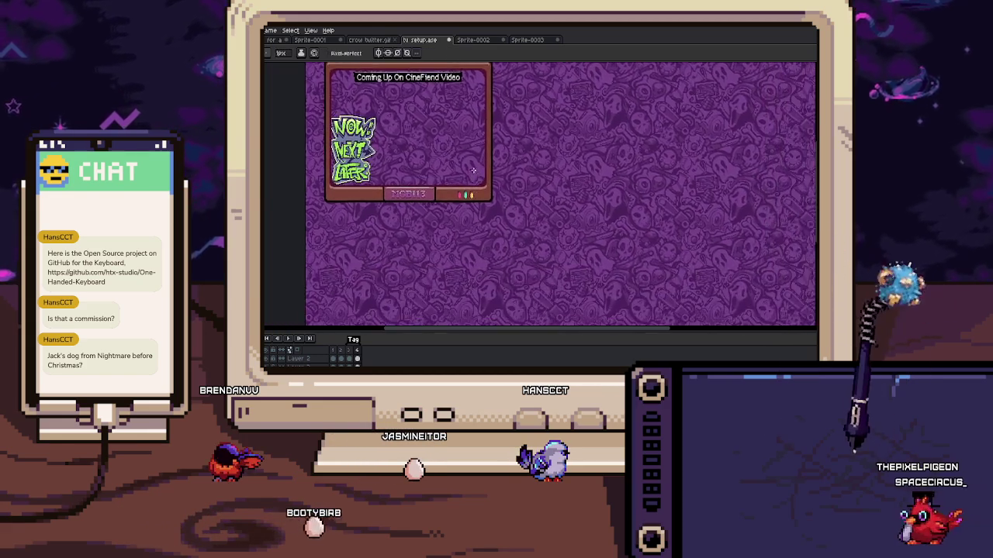
scroll(489, 208, up, 3)
scroll(490, 217, up, 1)
scroll(490, 217, down, 2)
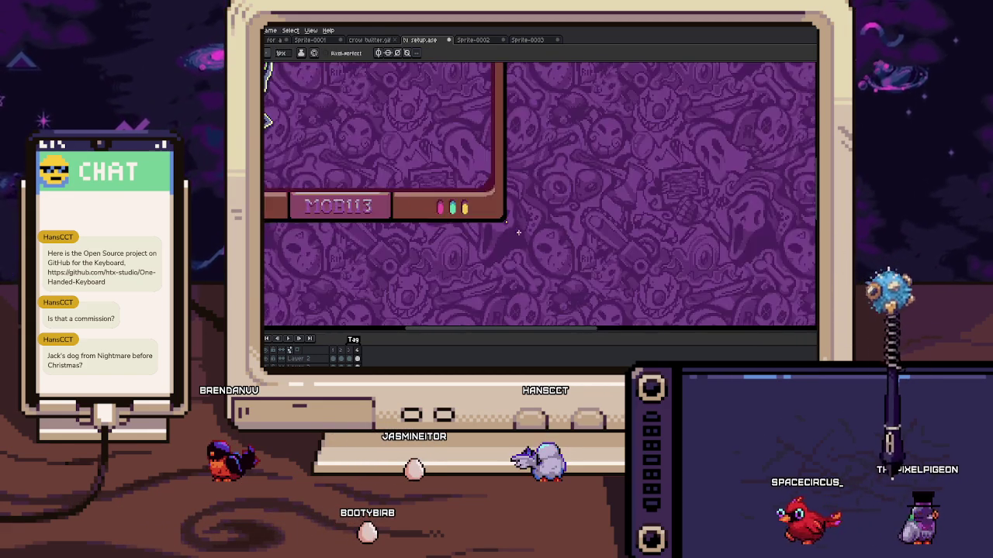
scroll(543, 217, down, 2)
scroll(511, 216, up, 3)
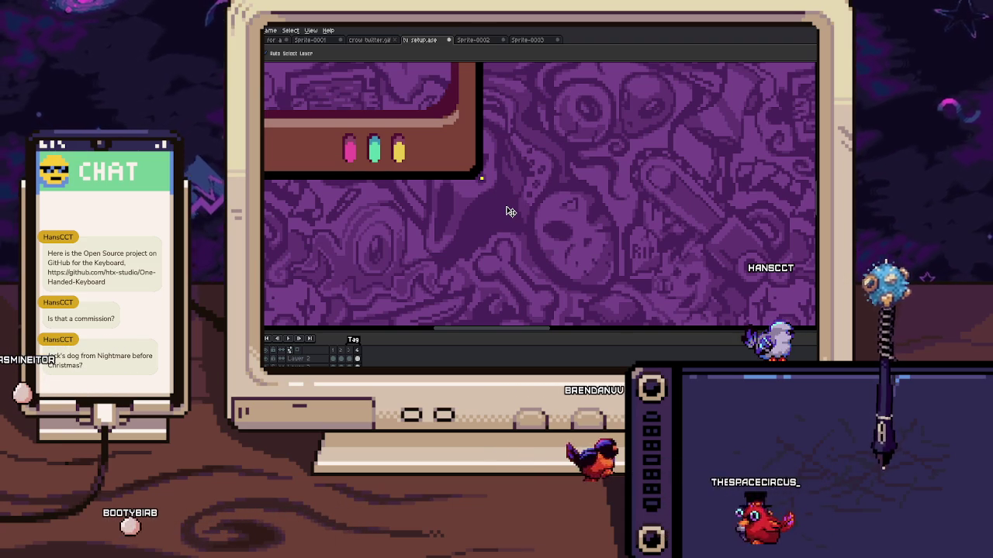
Extend the timeline to 13 frames, zooming to inspect the pattern, then select frame 3
scroll(477, 194, up, 1)
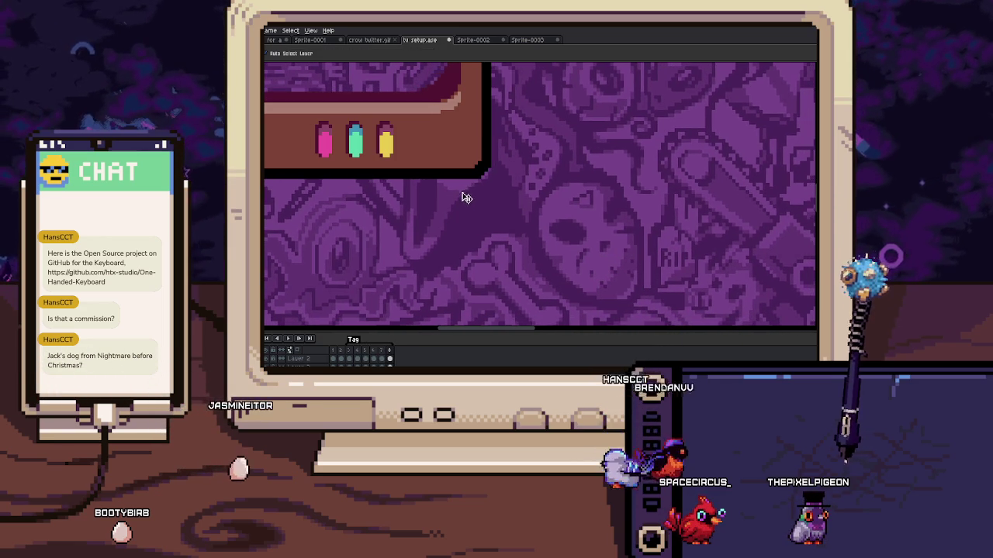
scroll(465, 197, down, 2)
scroll(450, 215, down, 2)
scroll(406, 277, up, 2)
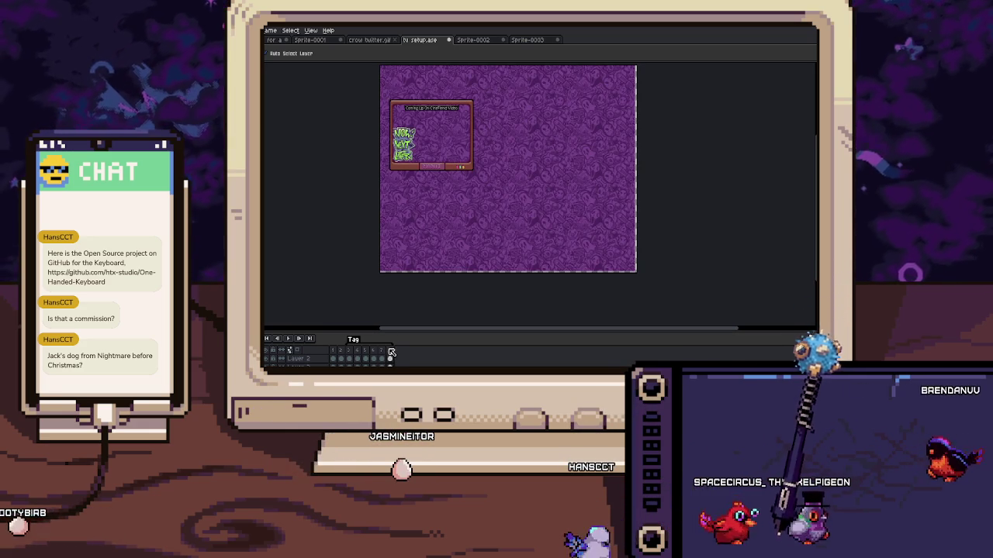
click(360, 352)
Select frames 8–13 and shift their artwork up and one pixel left
drag(360, 352, 388, 357)
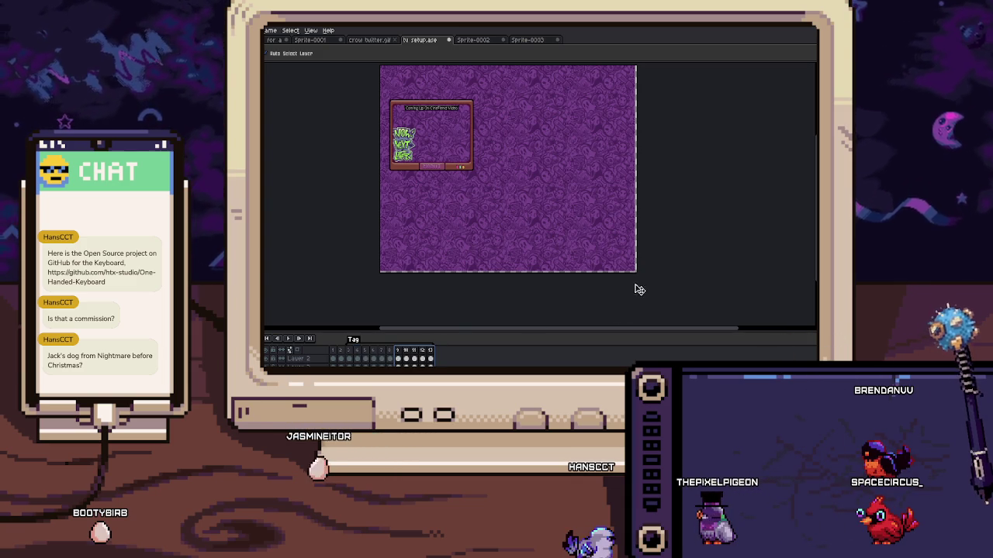
scroll(641, 295, up, 3)
scroll(645, 279, up, 2)
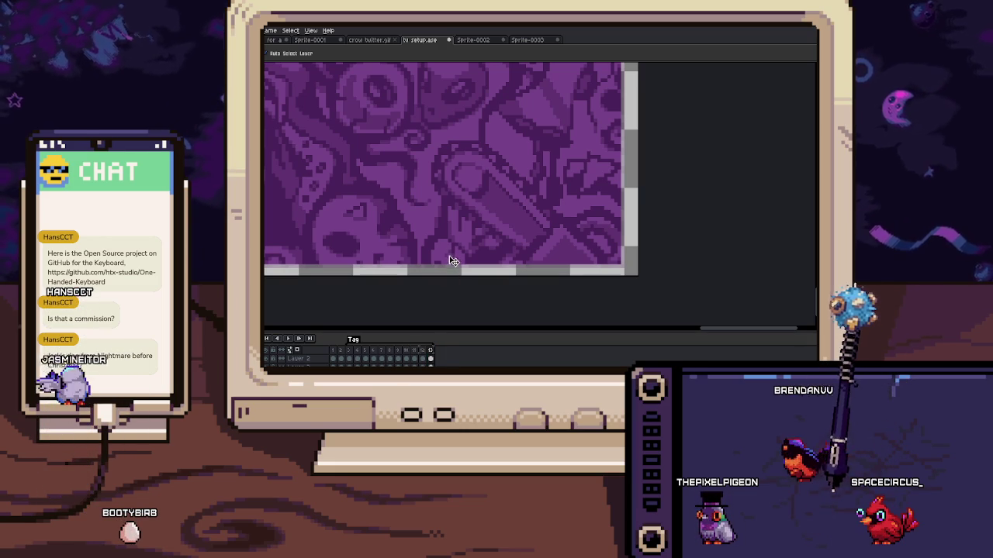
drag(432, 351, 397, 350)
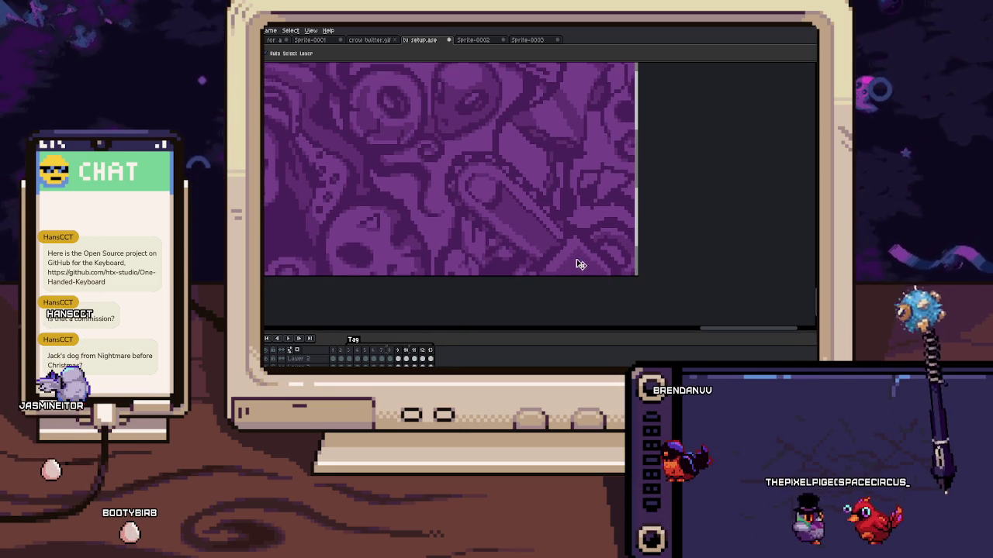
drag(581, 263, 563, 251)
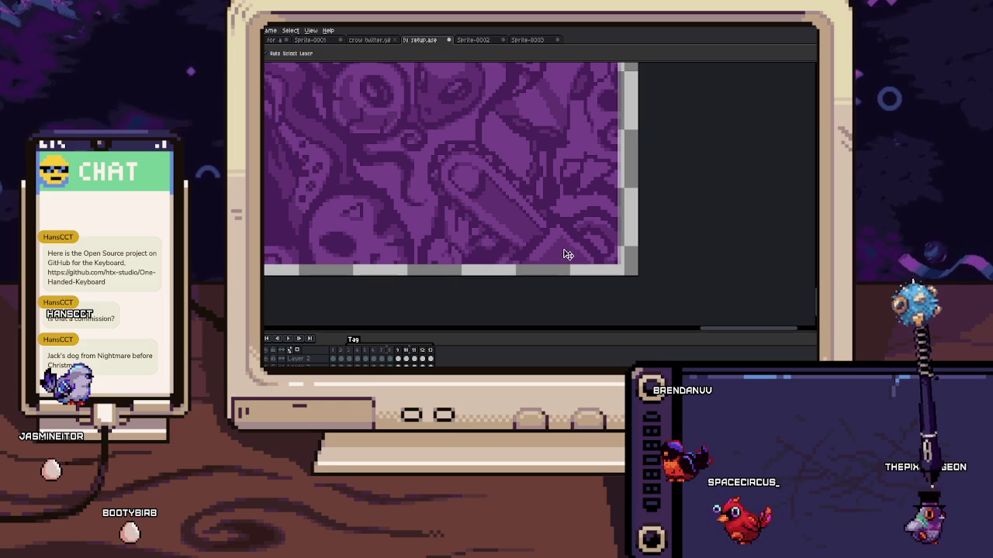
key(Left)
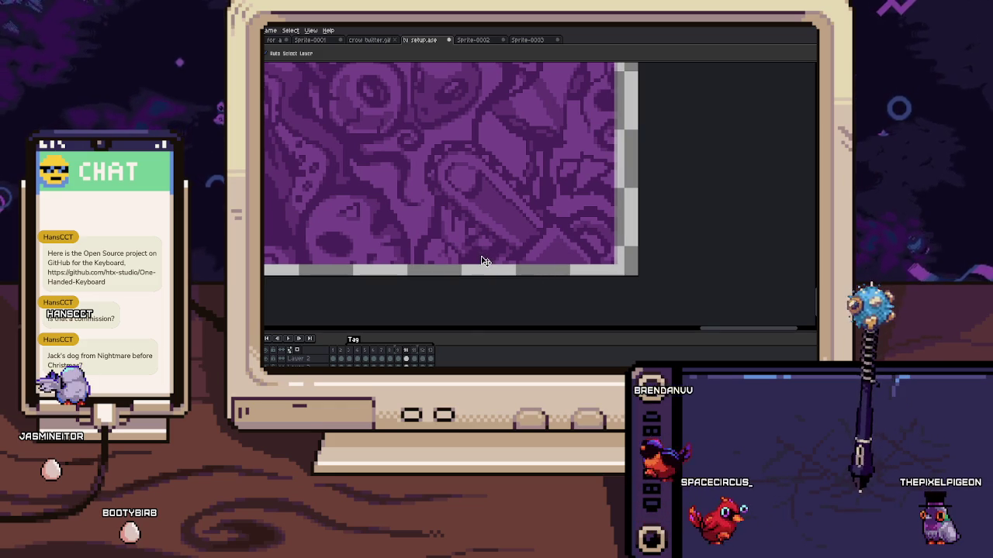
key(Right)
key(Right)
key(Right)
Duplicate frames 4–13 as frames 14–23 and play a preview
drag(429, 353, 363, 354)
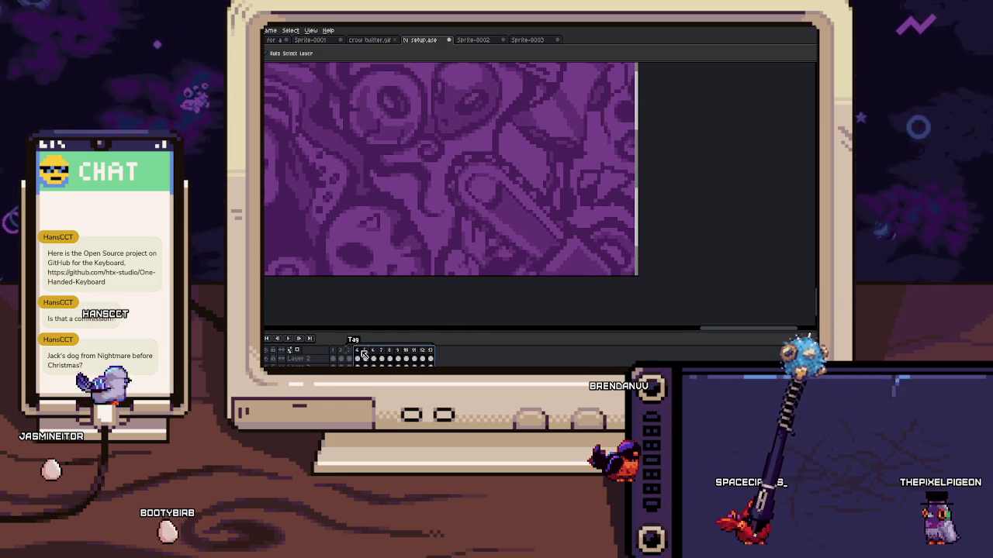
key(ctrl+v)
key(Return)
key(Return)
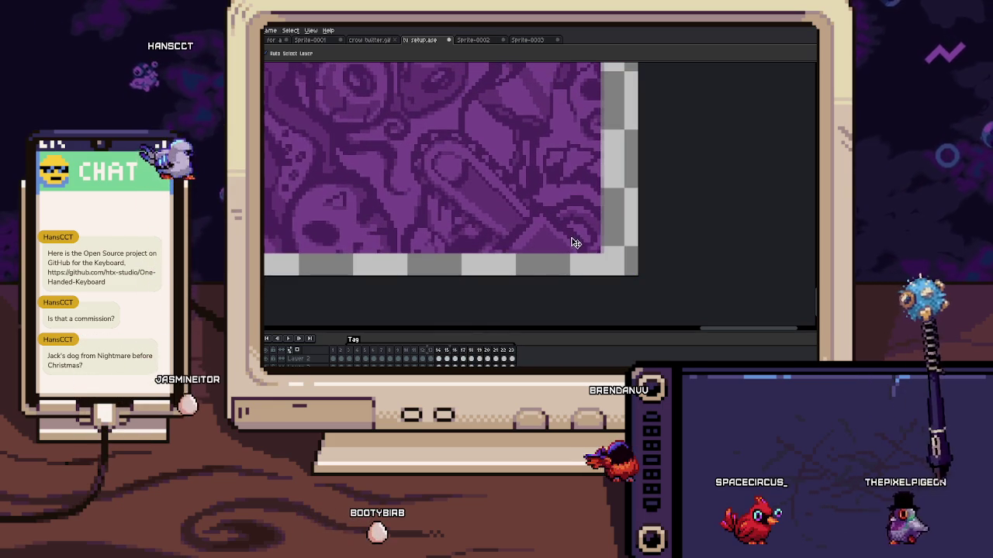
Extend the animation to 43 frames, play it, and recenter the TV sprite
shift+click(362, 352)
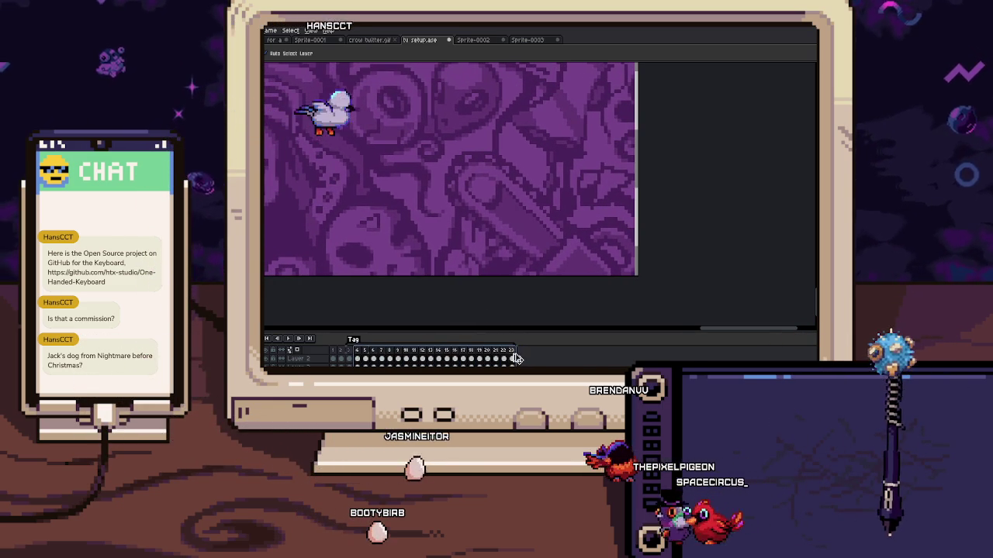
drag(363, 351, 531, 339)
key(Return)
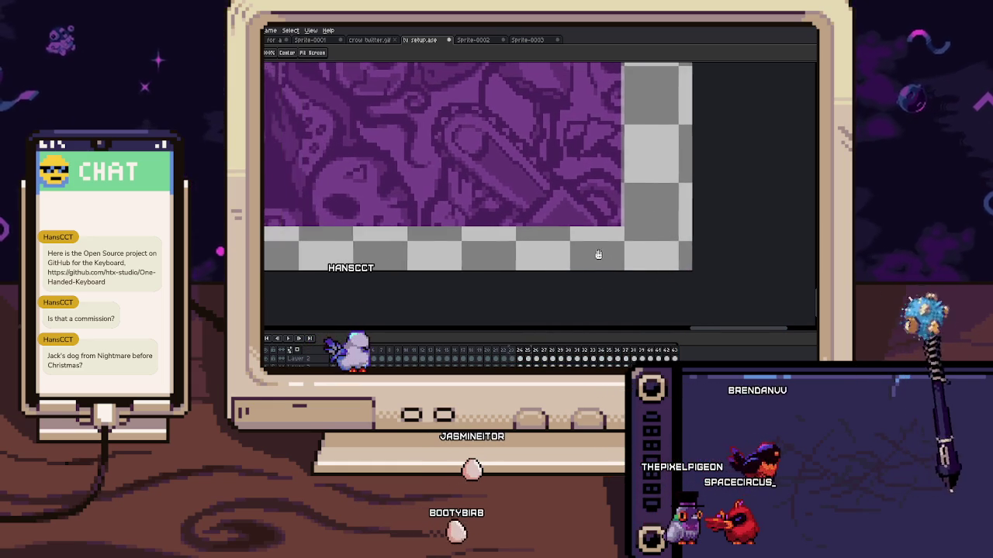
scroll(512, 255, down, 3)
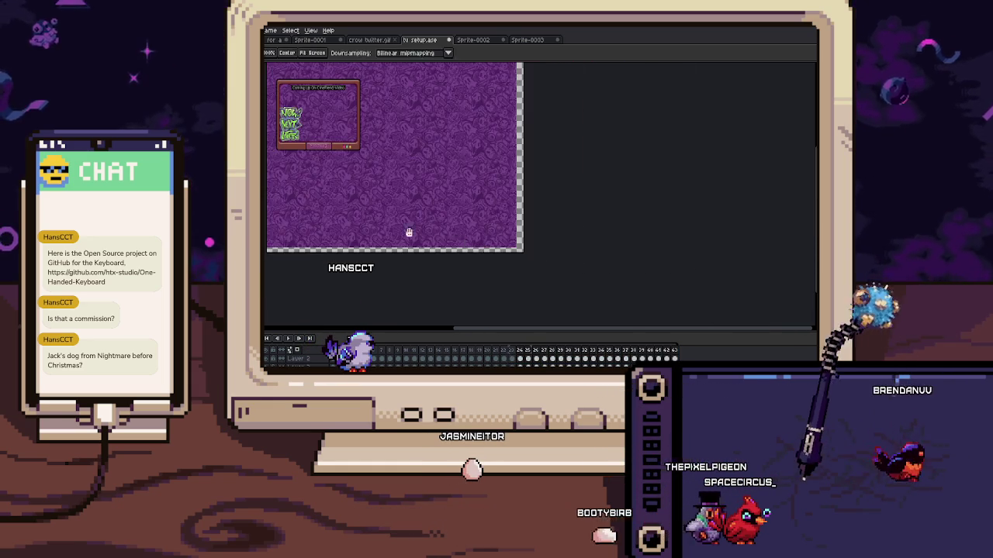
drag(411, 228, 507, 275)
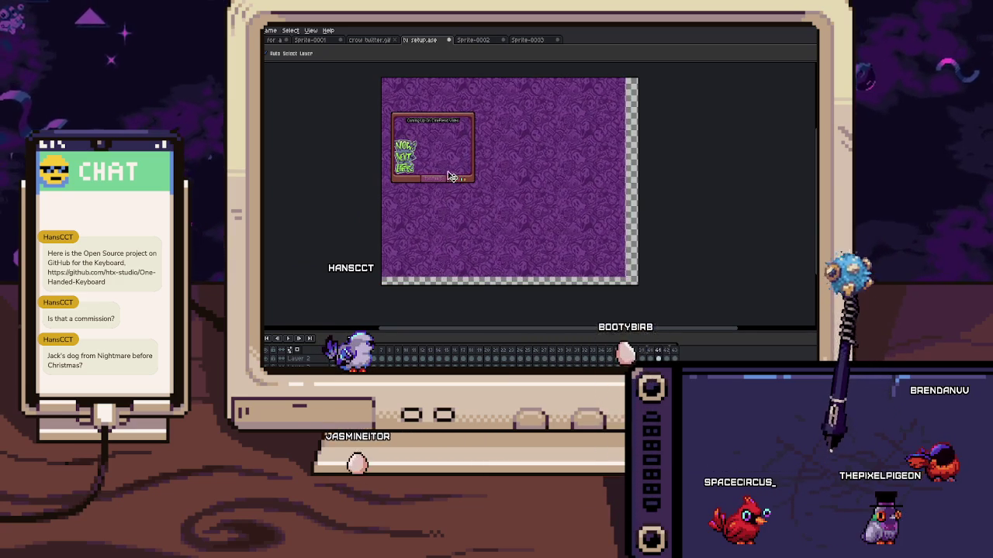
drag(449, 176, 487, 210)
scroll(468, 179, up, 1)
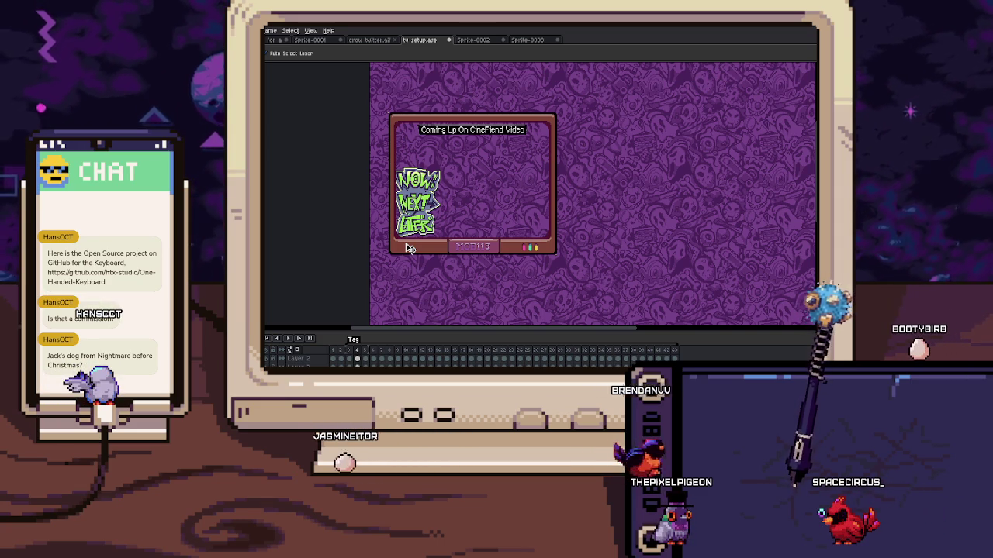
key(ctrl+Tab)
Turn off tiled display for Sprite-0002 with Tiled Mode set to None
scroll(465, 171, up, 2)
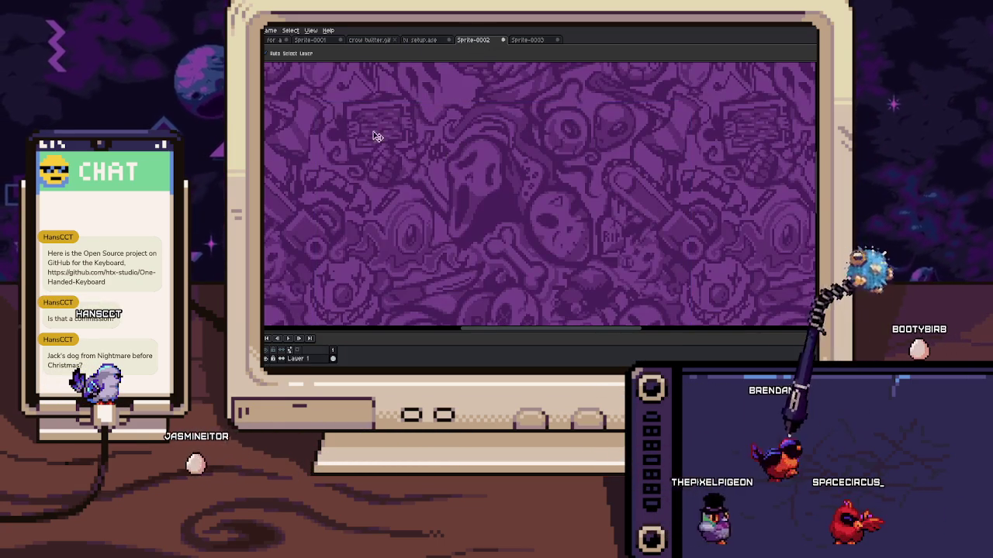
click(310, 30)
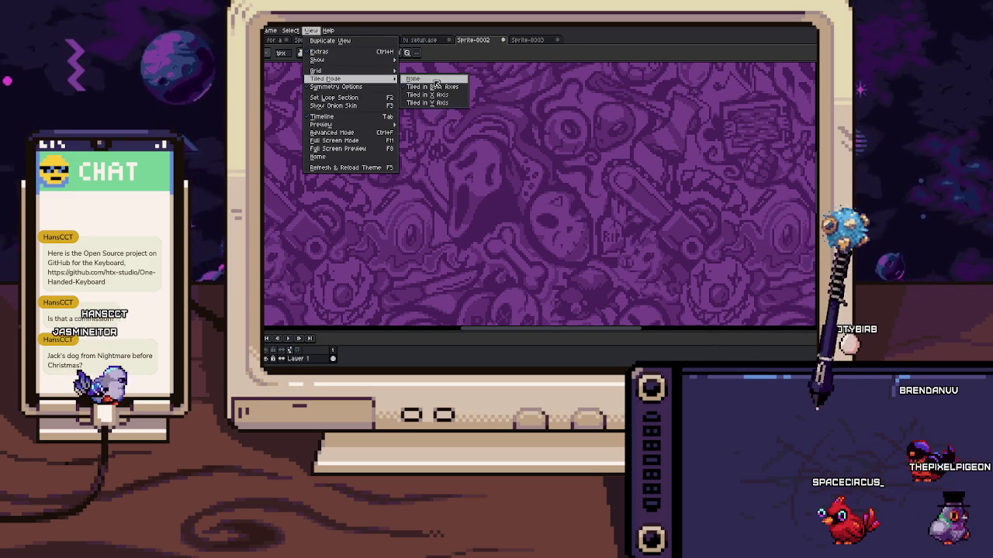
click(423, 79)
scroll(310, 104, down, 3)
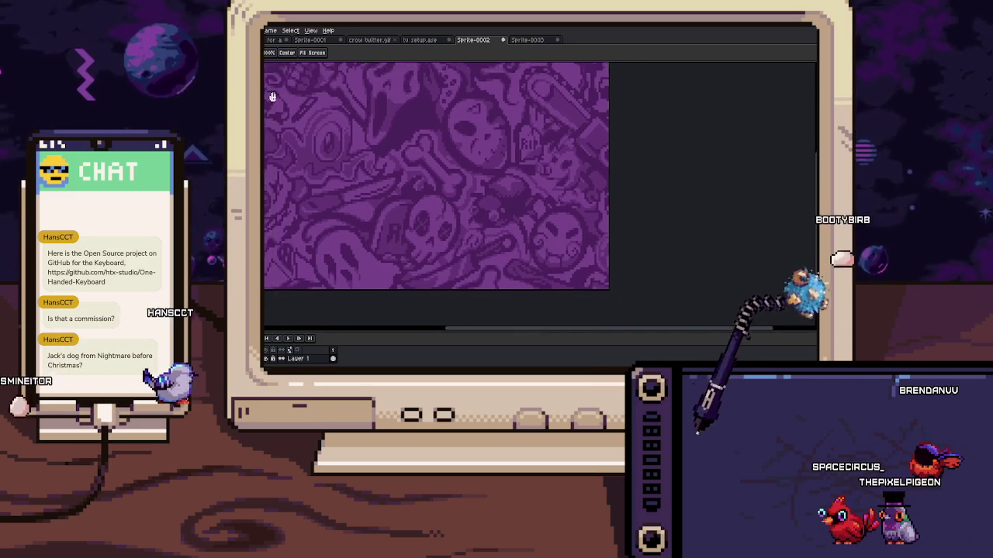
Draw a straight yellow line diagonally from the pattern's top-left corner
key(shift)
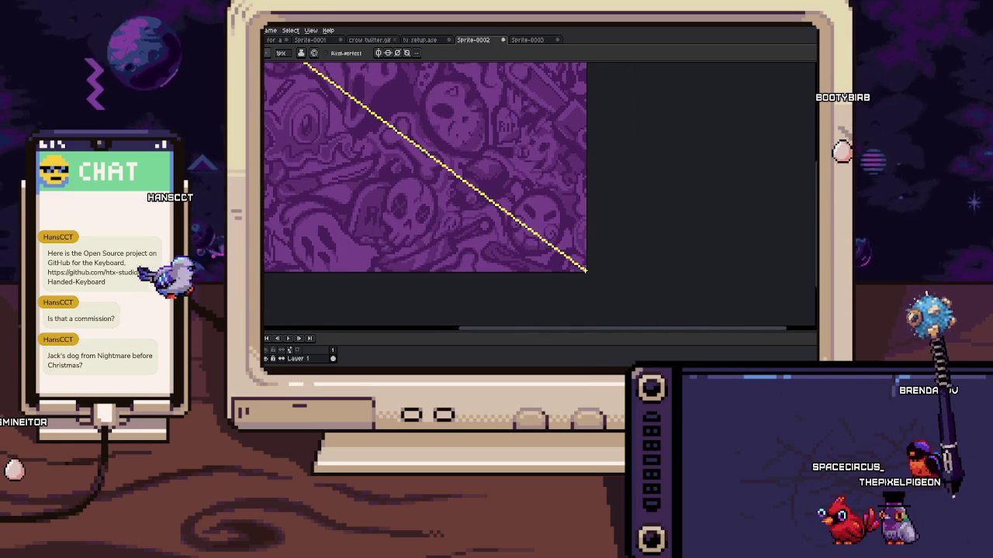
scroll(481, 217, down, 2)
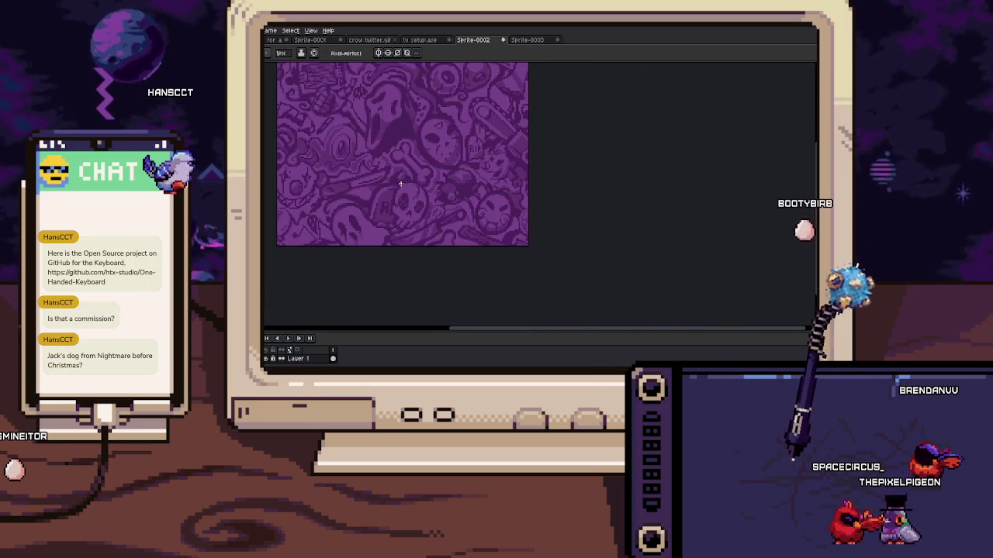
drag(281, 63, 349, 129)
scroll(350, 129, up, 1)
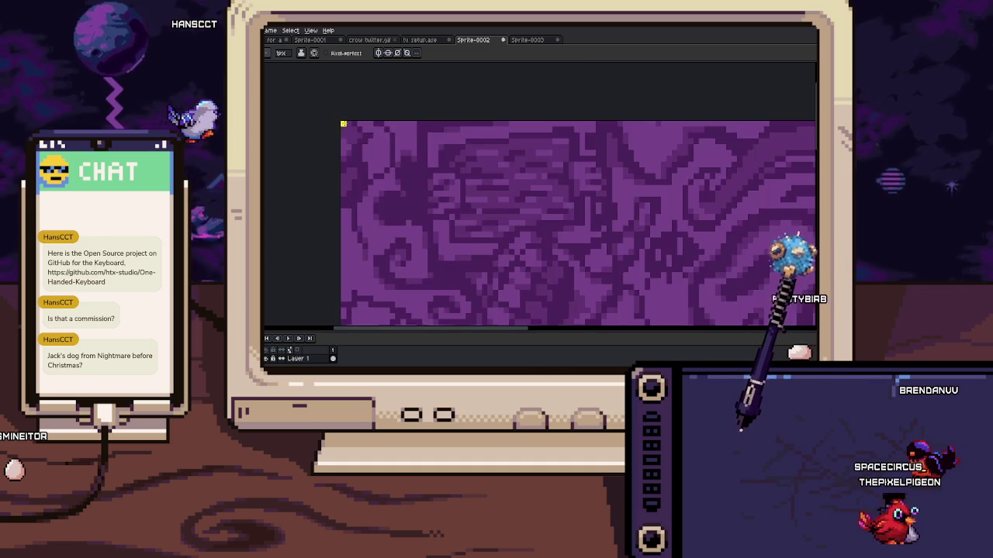
scroll(349, 128, down, 2)
drag(476, 215, 439, 186)
scroll(438, 187, up, 3)
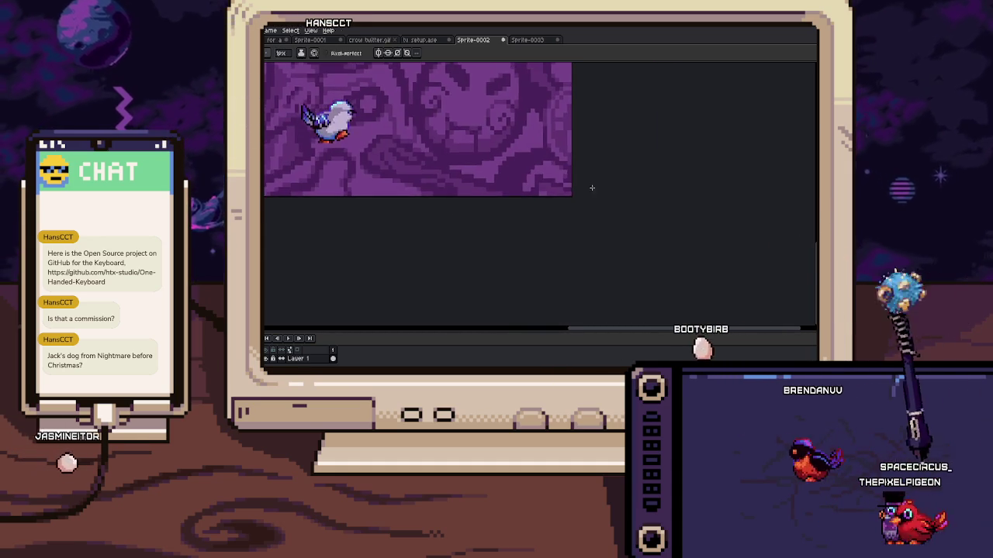
scroll(562, 198, up, 2)
scroll(551, 202, up, 1)
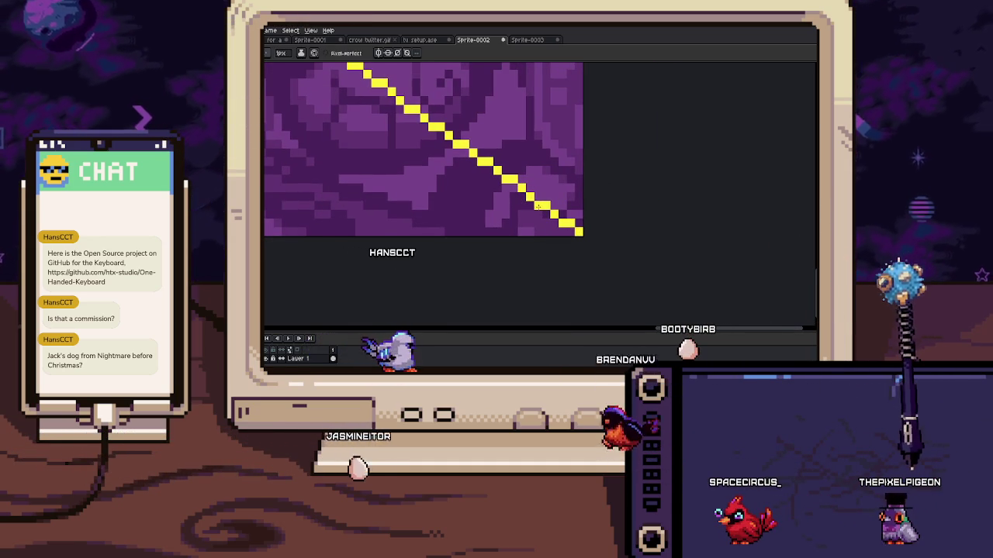
scroll(537, 205, down, 1)
scroll(504, 213, down, 1)
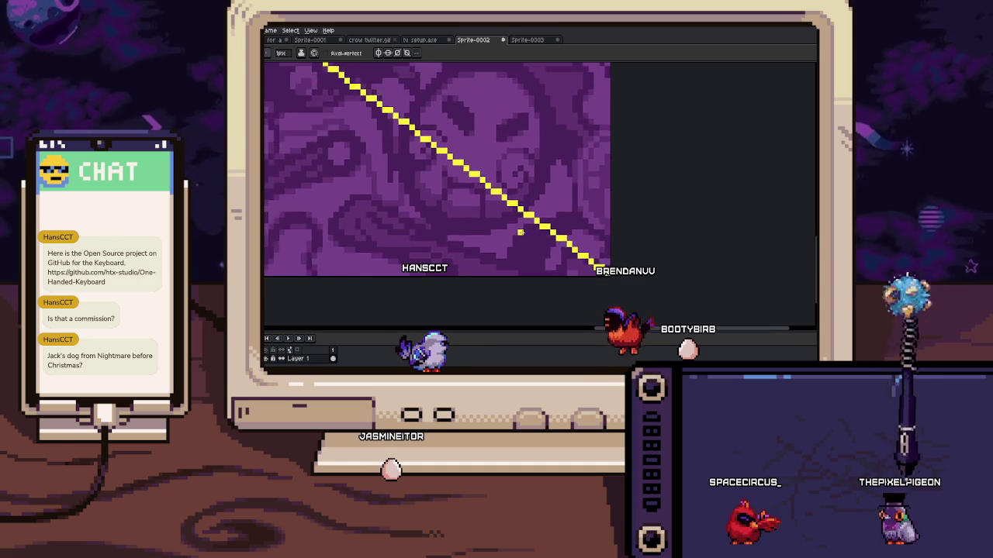
scroll(474, 221, down, 1)
scroll(474, 222, down, 1)
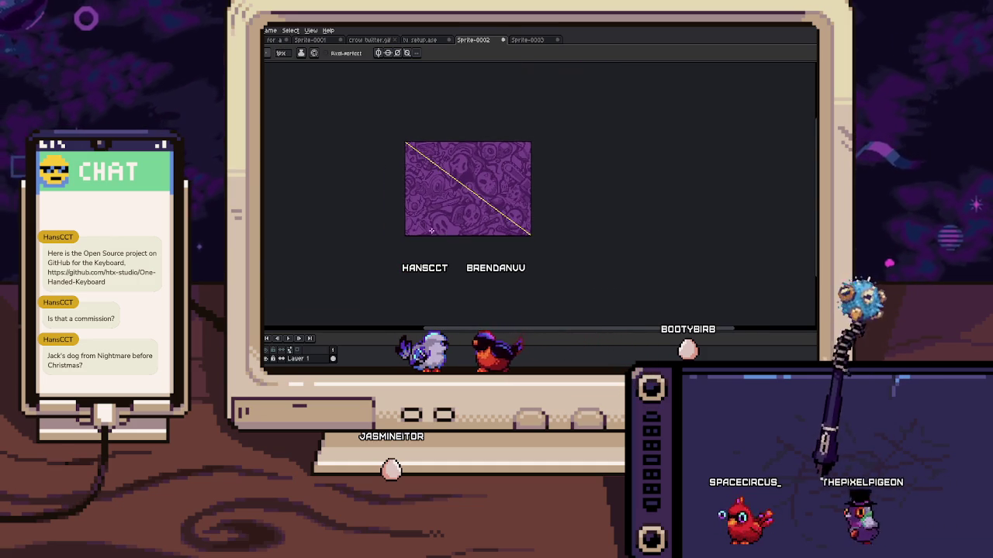
scroll(474, 221, up, 1)
Inspect the yellow line along its length, then attempt to close Sprite-0002
key(b)
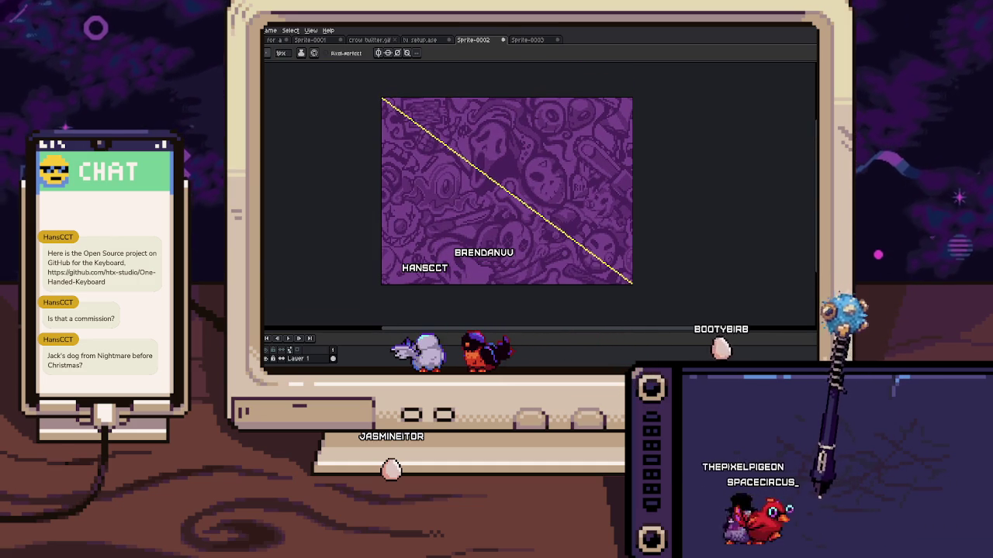
scroll(460, 228, up, 1)
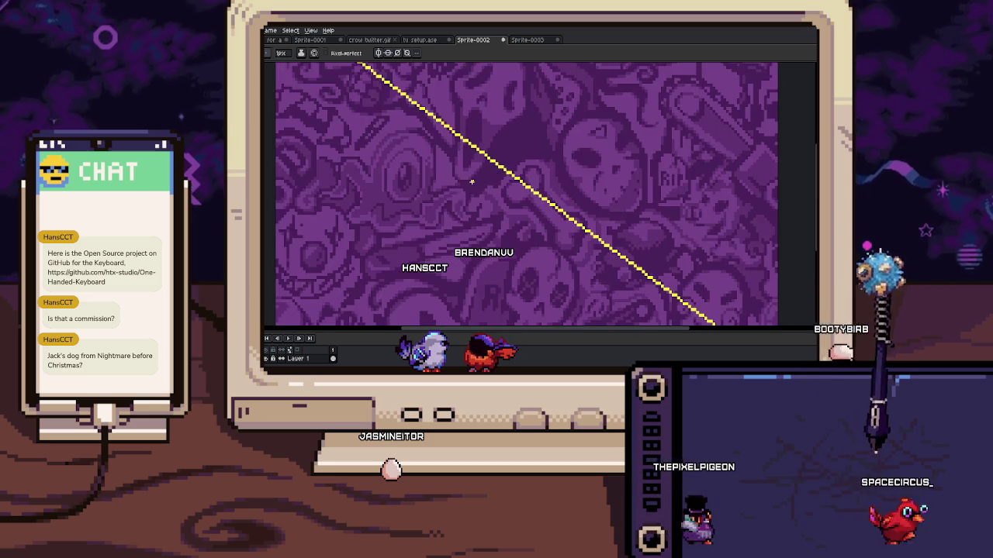
scroll(469, 217, up, 2)
scroll(485, 203, up, 1)
scroll(500, 188, up, 1)
key(h)
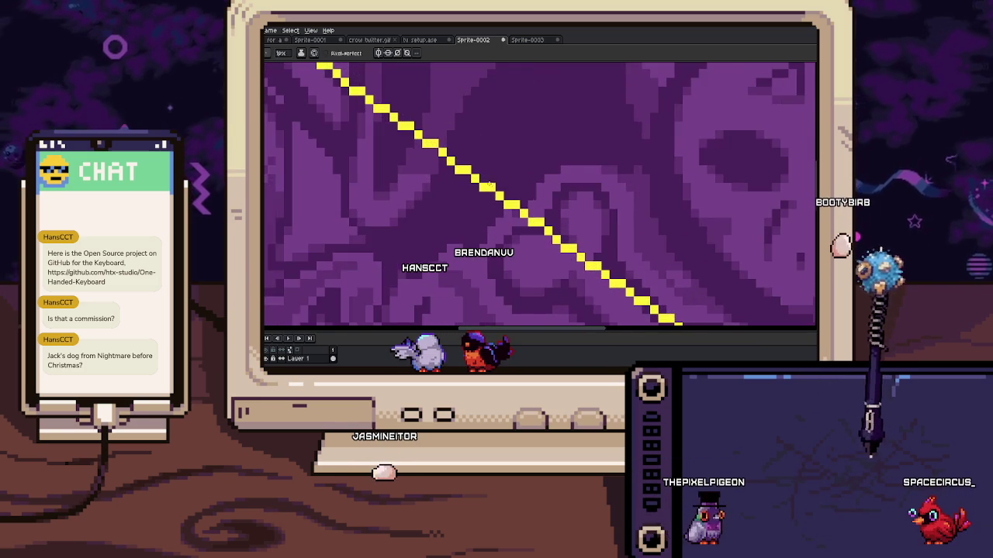
scroll(481, 200, up, 1)
scroll(465, 209, up, 1)
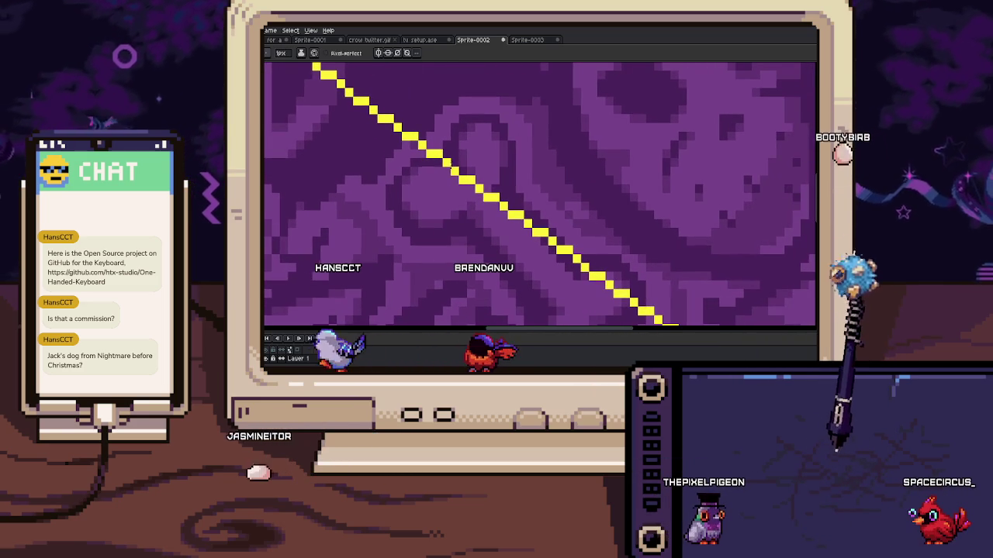
drag(465, 209, 432, 204)
scroll(423, 194, down, 2)
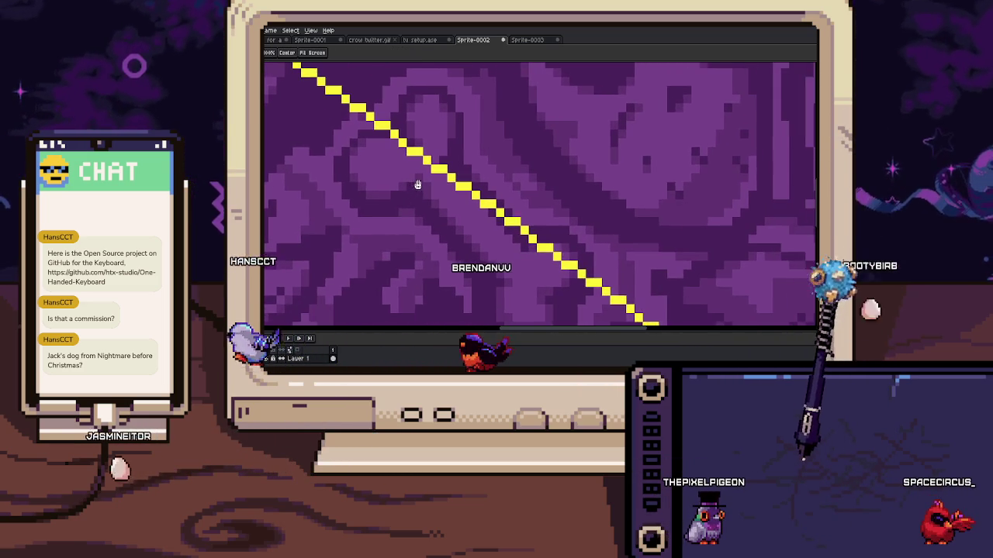
key(b)
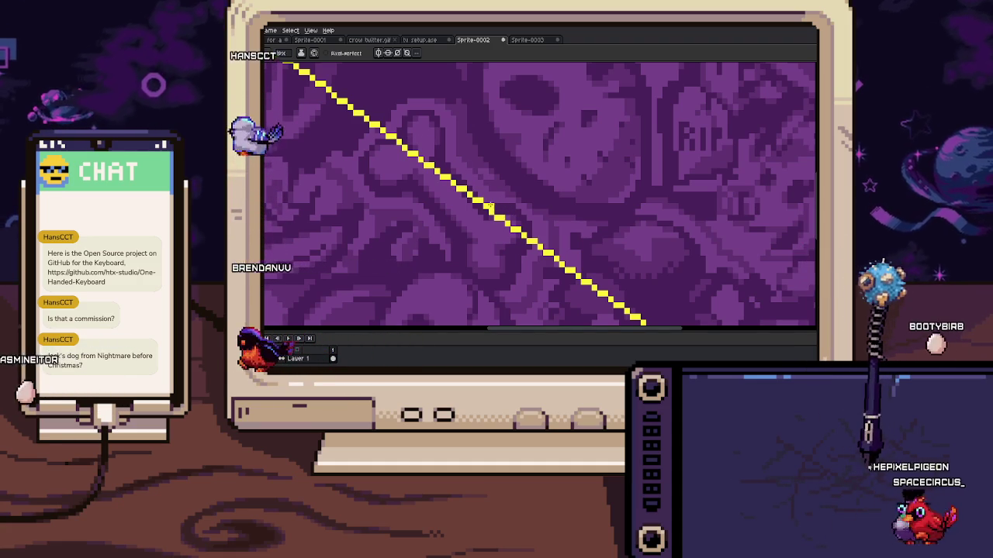
scroll(491, 207, down, 3)
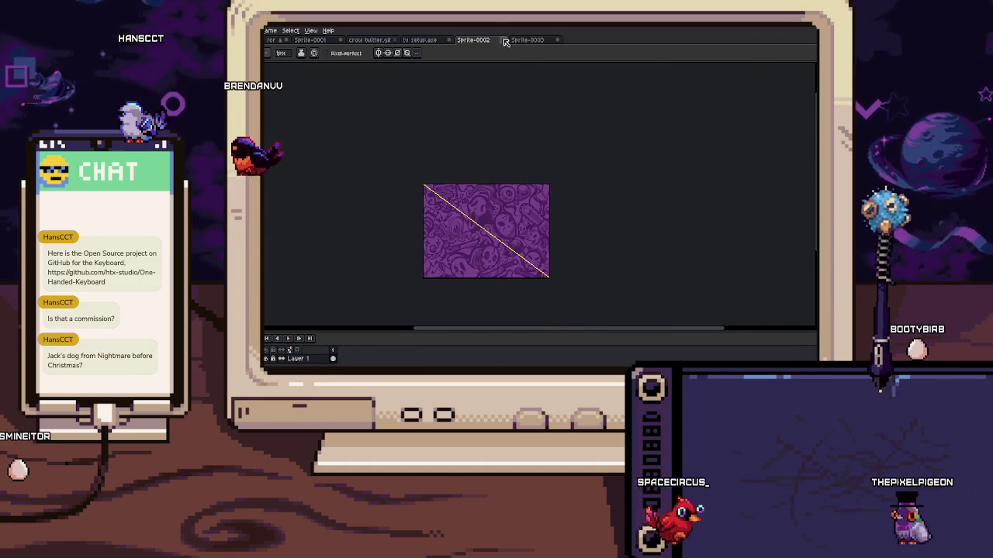
key(ctrl+w)
Keep Sprite-0002 open without saving and undo the yellow diagonal line
click(555, 226)
key(ctrl+z)
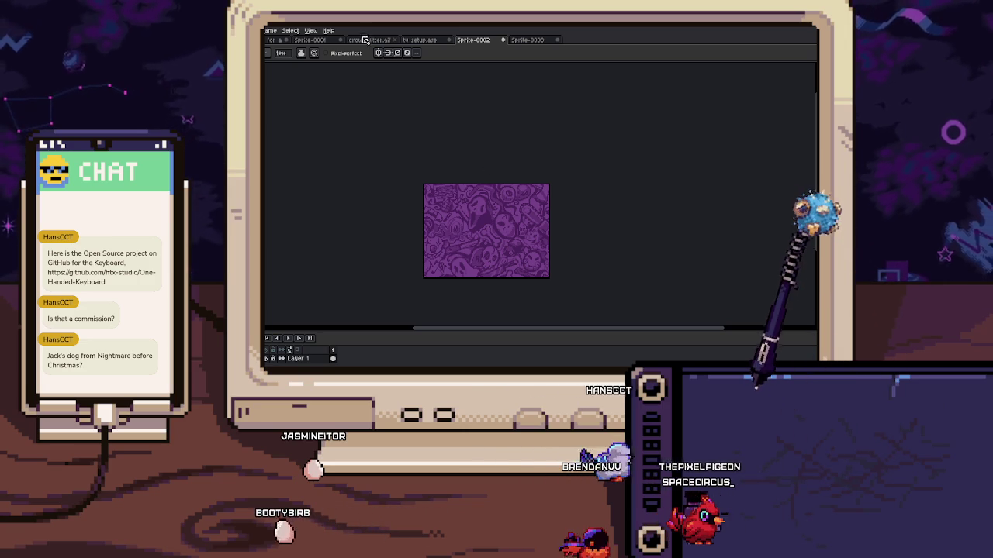
On tv setup.ase, step to near the last frame, play the animation, then stop it
click(418, 40)
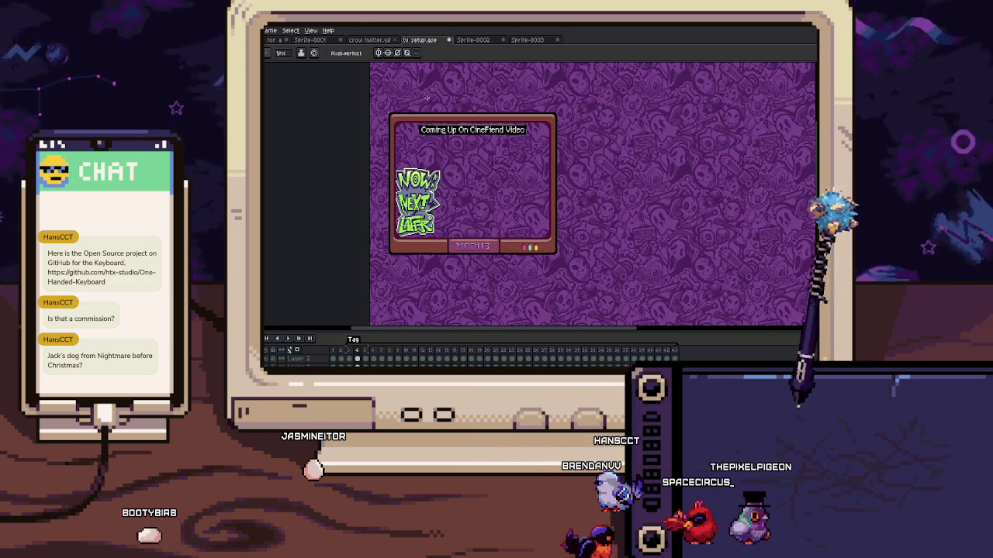
key(End)
key(Left)
key(Left)
key(Left)
key(Left)
key(Left)
key(Left)
key(Left)
key(Return)
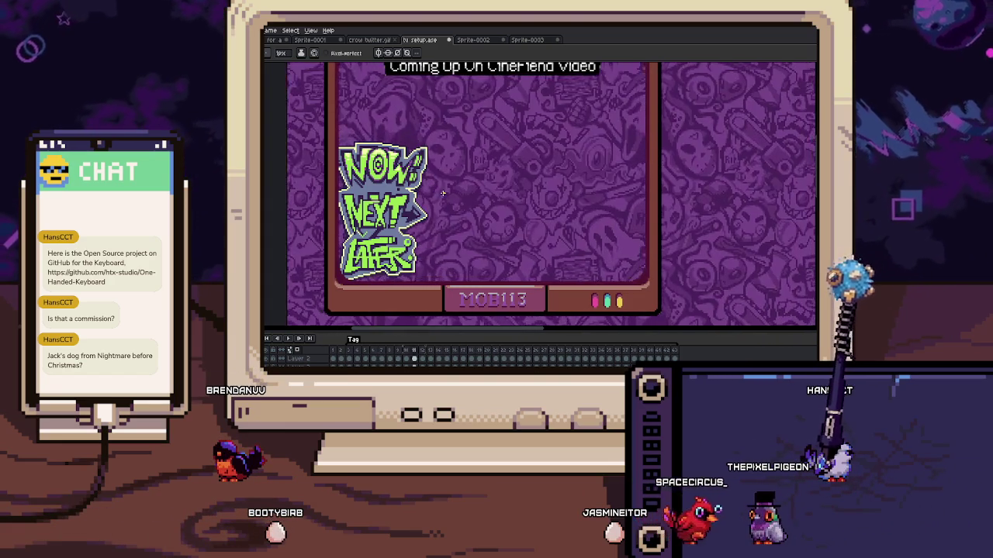
scroll(450, 172, up, 2)
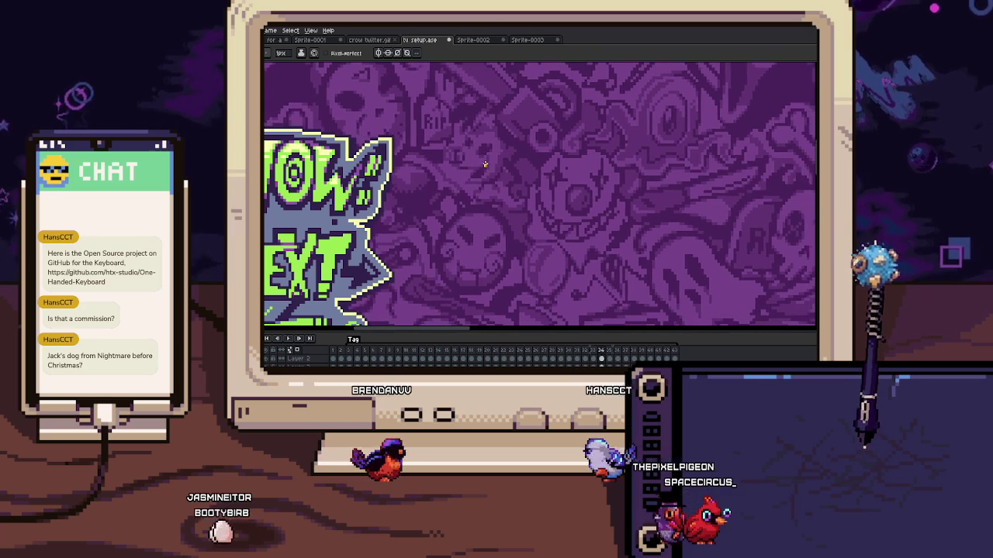
key(Return)
scroll(485, 167, down, 3)
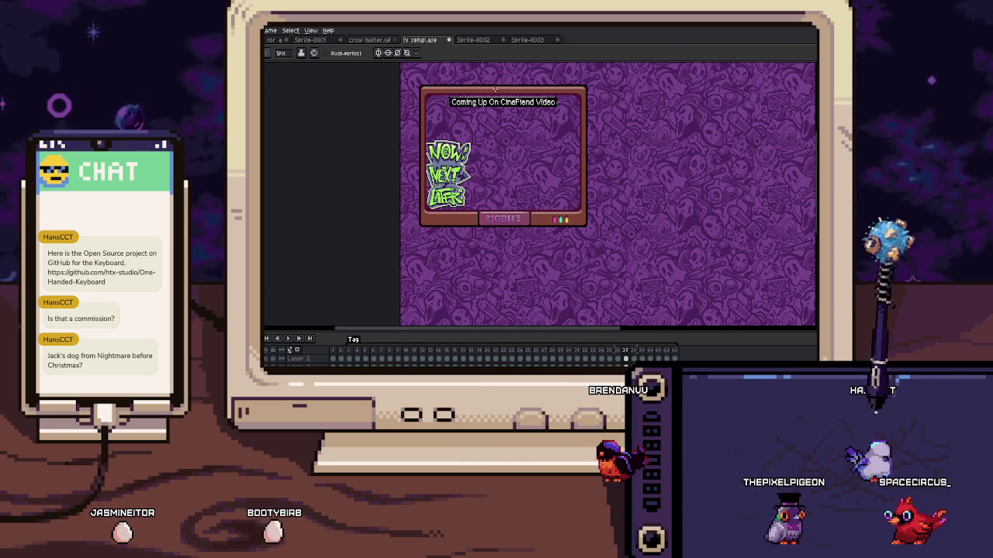
key(ctrl+Tab)
key(ctrl+Tab)
Return to Sprite-0002, zoom in, and cancel a diagonal line preview
key(ctrl+shift+Tab)
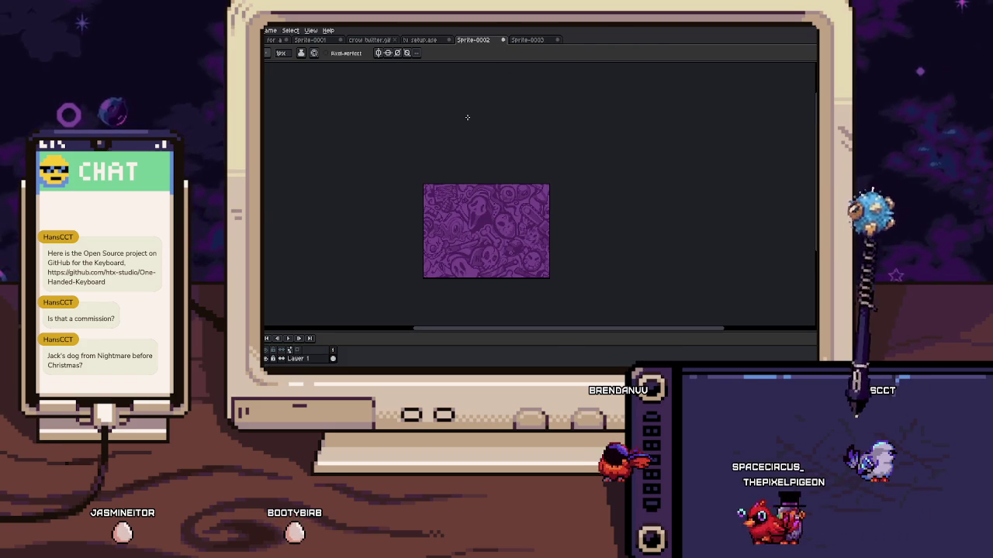
scroll(421, 189, up, 3)
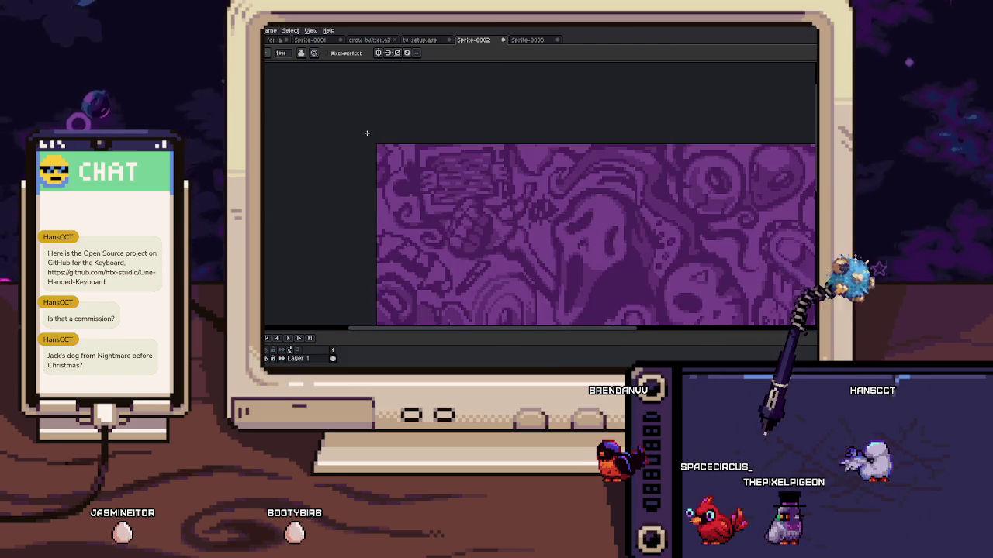
scroll(377, 150, down, 1)
scroll(381, 147, down, 1)
drag(384, 152, 492, 256)
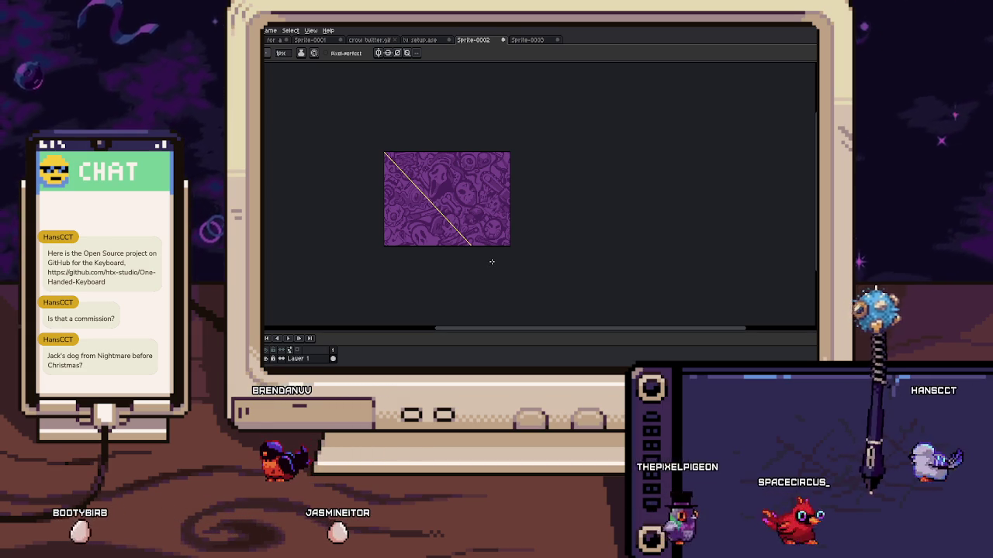
key(Escape)
scroll(492, 264, up, 2)
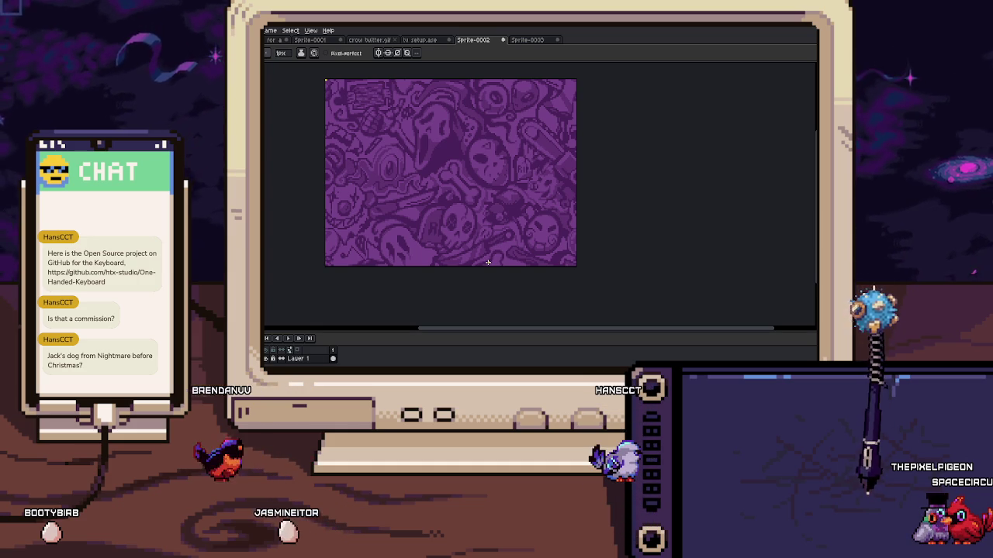
Confirm the new canvas width in the Canvas Size dialog
scroll(488, 262, down, 3)
scroll(488, 262, up, 1)
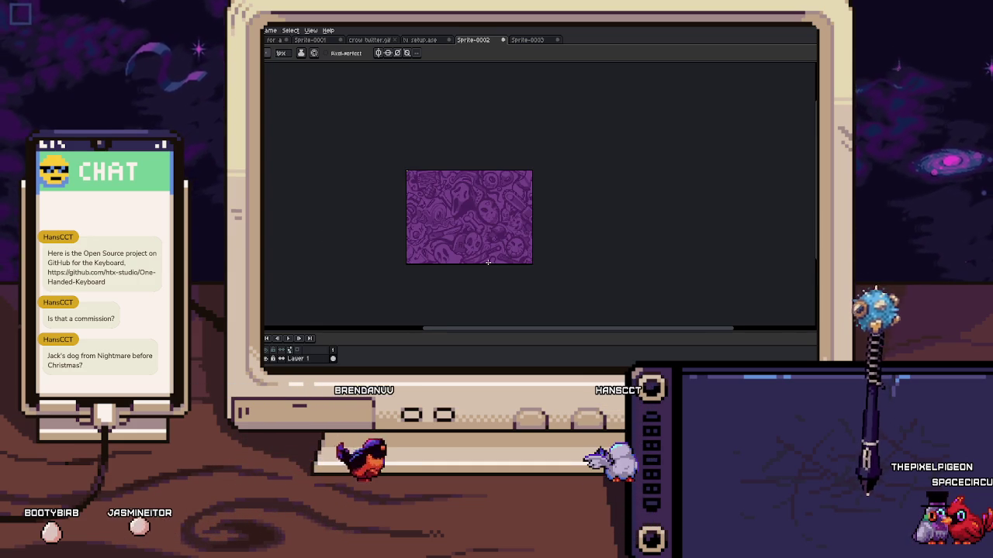
key(ctrl+alt+c)
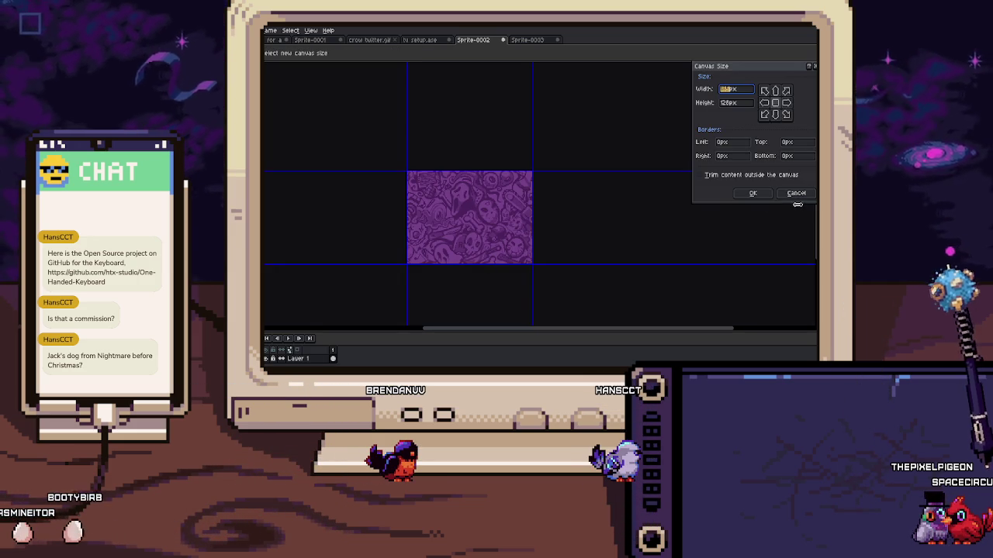
click(797, 194)
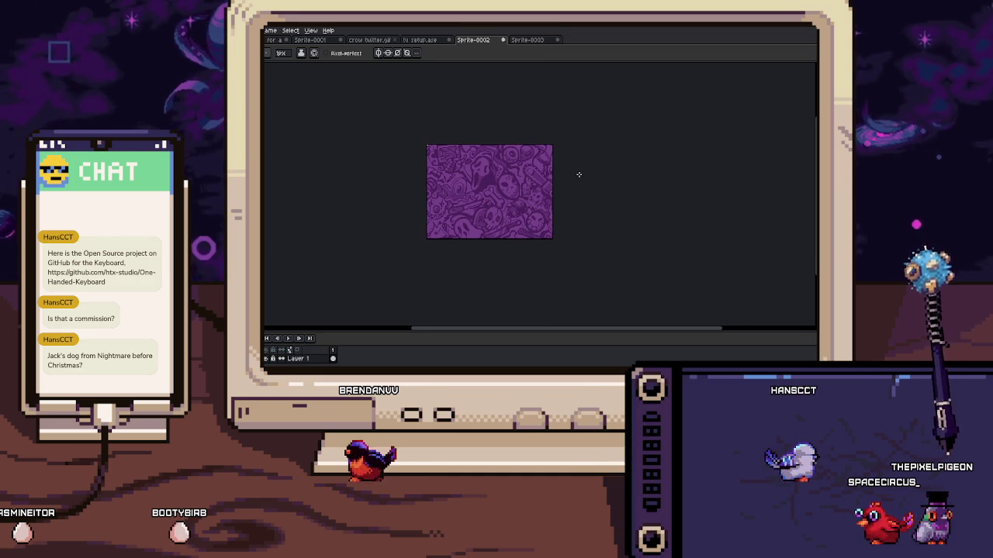
Enlarge the canvas height to 200 in Canvas Size
scroll(446, 142, up, 2)
scroll(411, 155, up, 2)
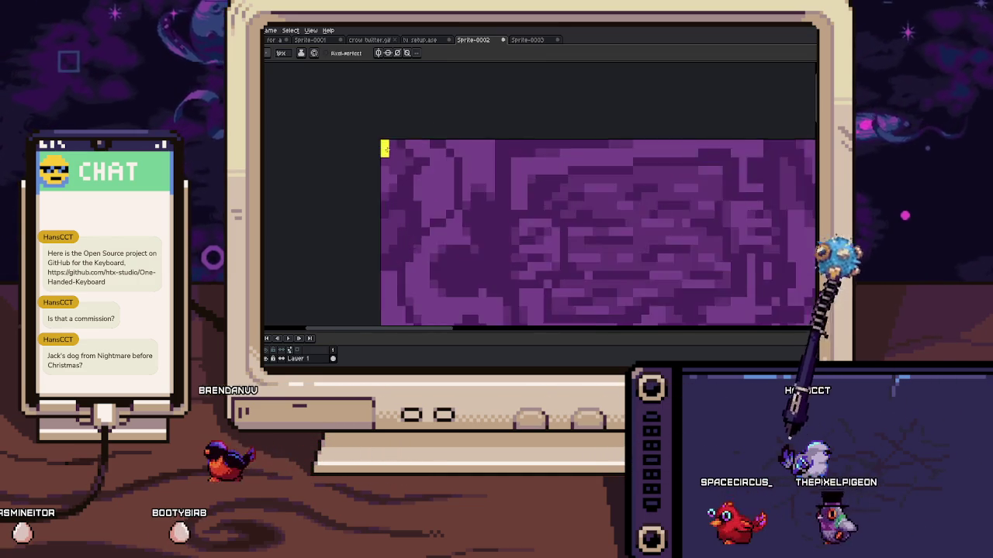
scroll(407, 159, up, 2)
scroll(407, 164, down, 4)
key(ctrl+alt+c)
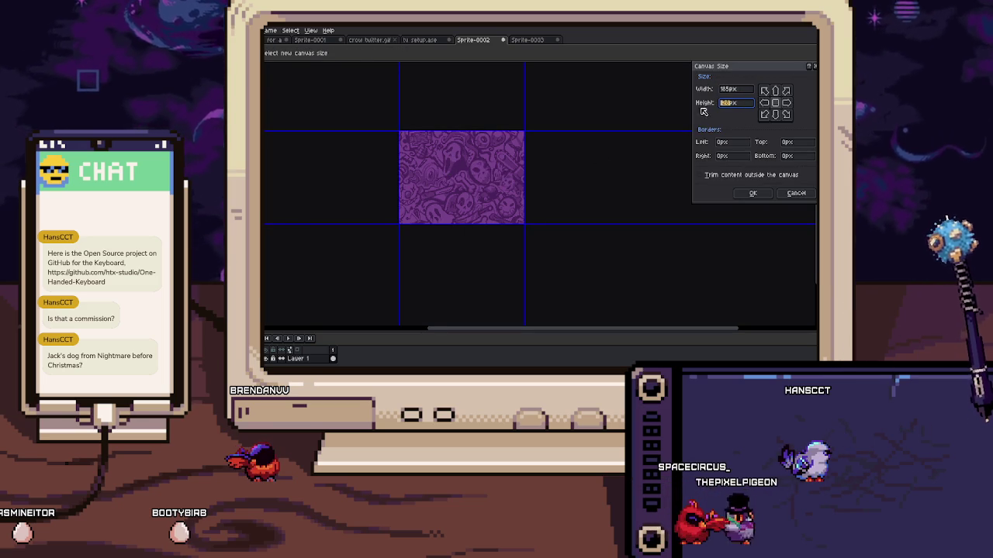
text(200)
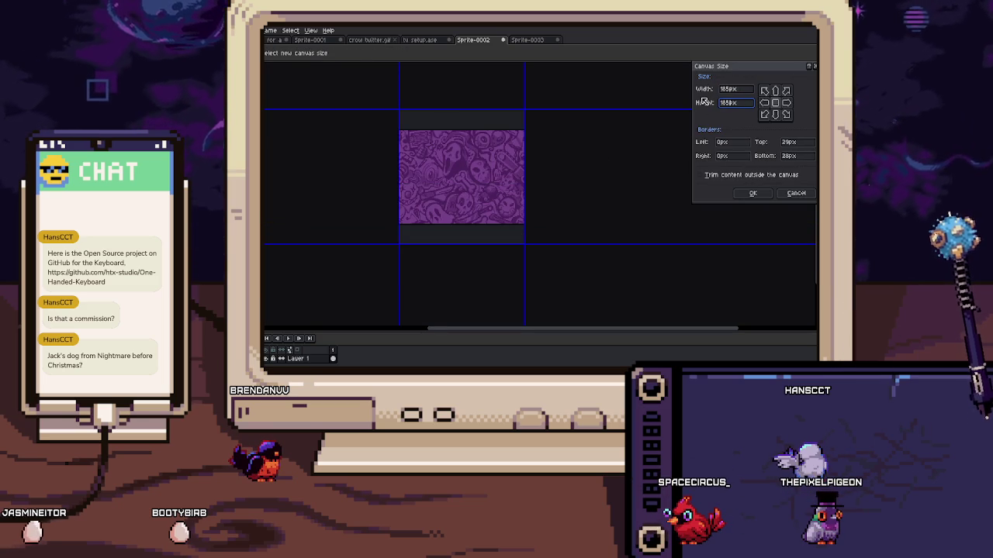
key(Return)
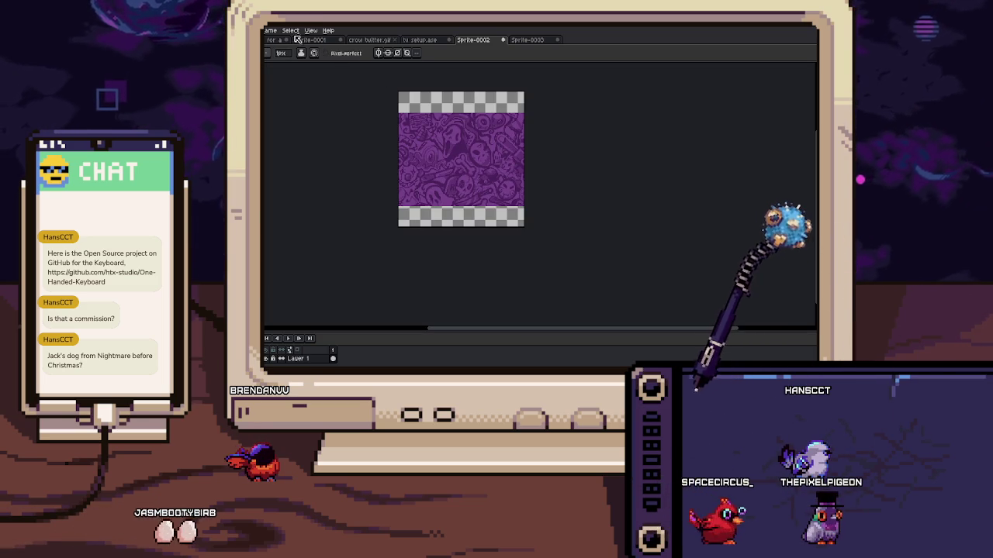
click(310, 30)
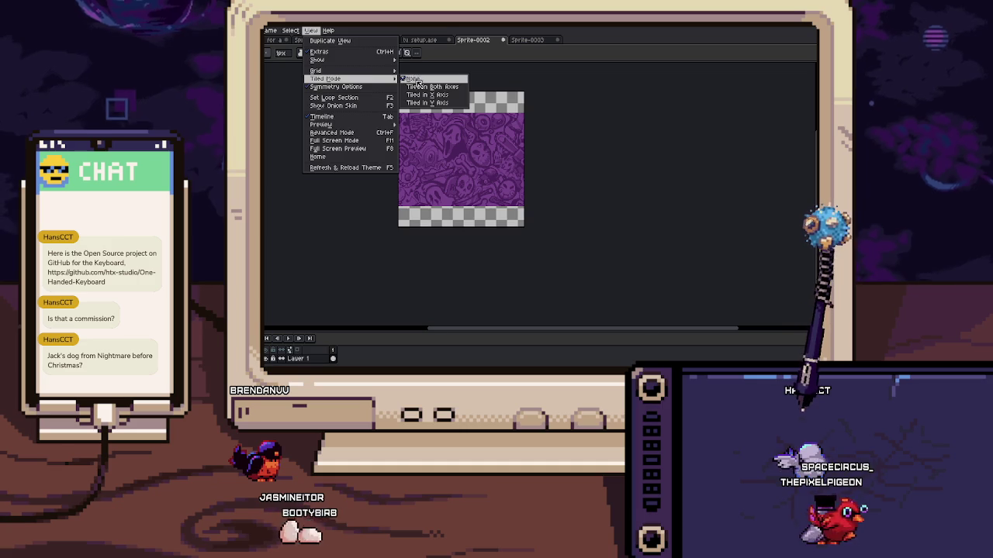
Display the sprite in Tiled Mode across both axes
click(419, 82)
drag(418, 116, 472, 162)
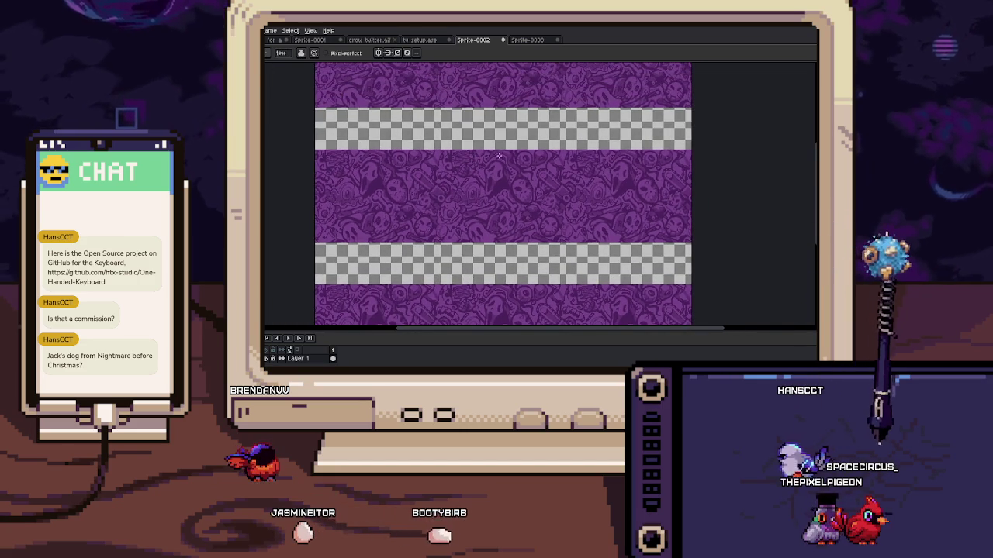
scroll(470, 166, up, 3)
scroll(466, 175, down, 2)
scroll(465, 176, down, 2)
Fill the transparent bands with flat purple and select the whole sprite
key(g)
click(480, 225)
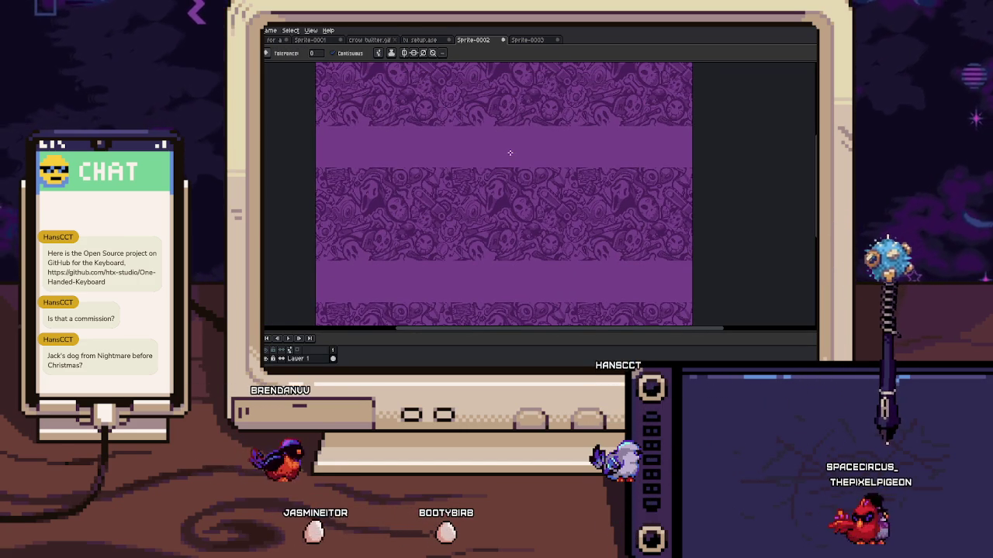
key(m)
key(ctrl+a)
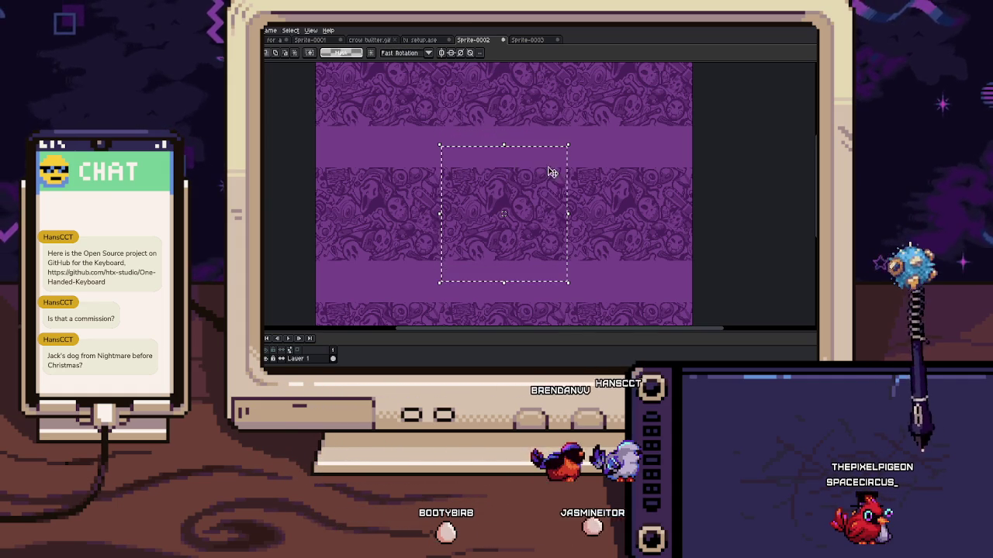
Stretch the selected skull pattern upward over the purple bands and apply it
drag(503, 142, 505, 116)
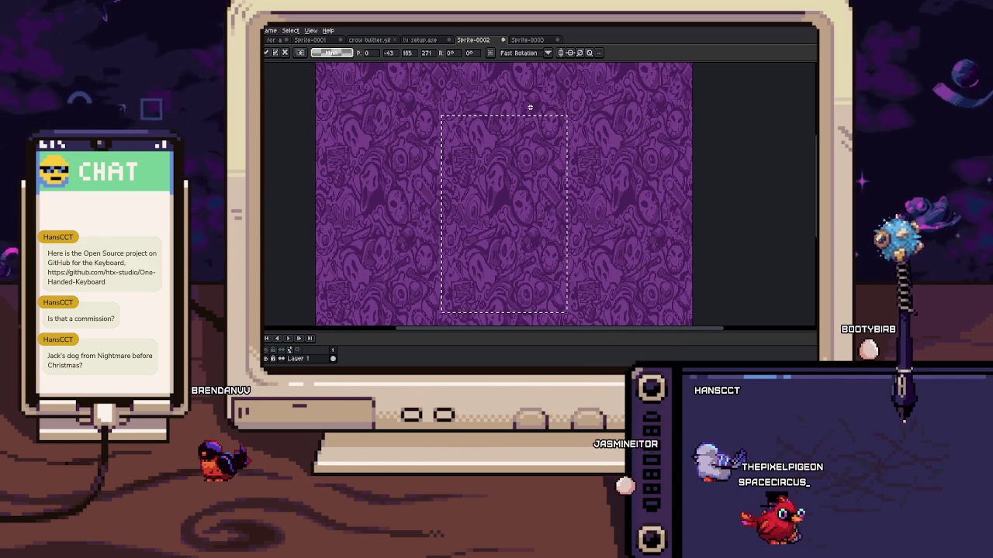
key(ctrl+d)
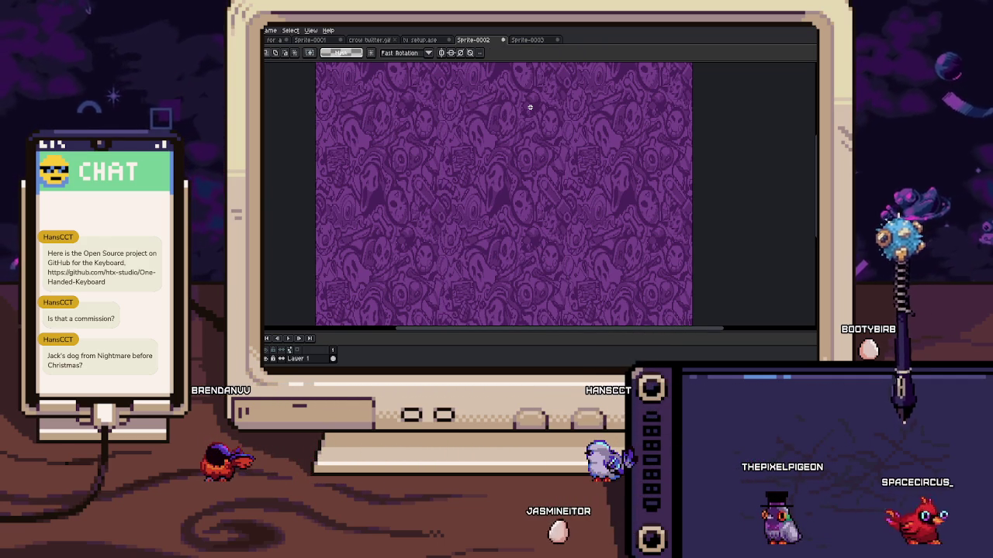
mouse_move(530, 106)
mouse_down()
mouse_move(440, 147)
mouse_move(423, 236)
mouse_move(429, 277)
mouse_up()
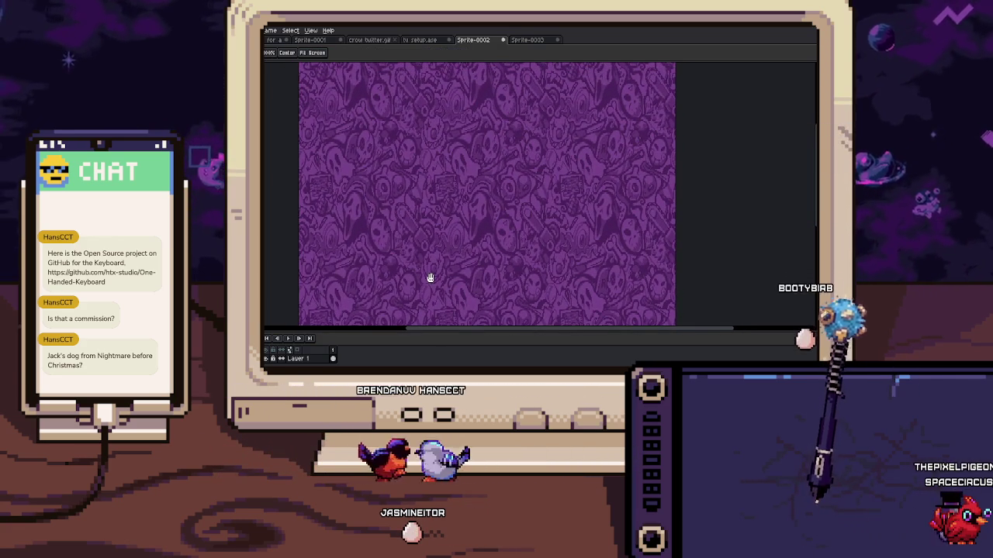
scroll(468, 228, up, 2)
scroll(470, 231, up, 1)
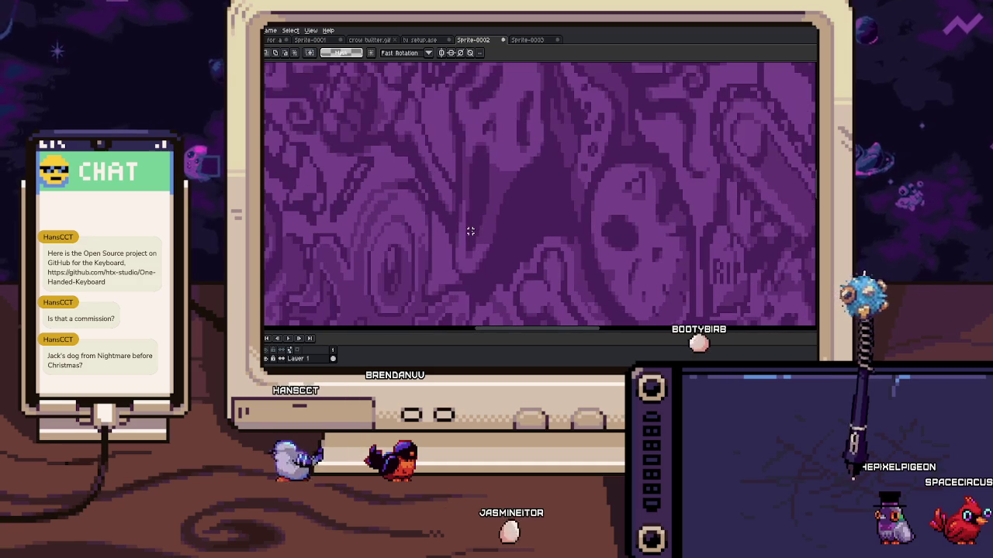
scroll(638, 197, up, 3)
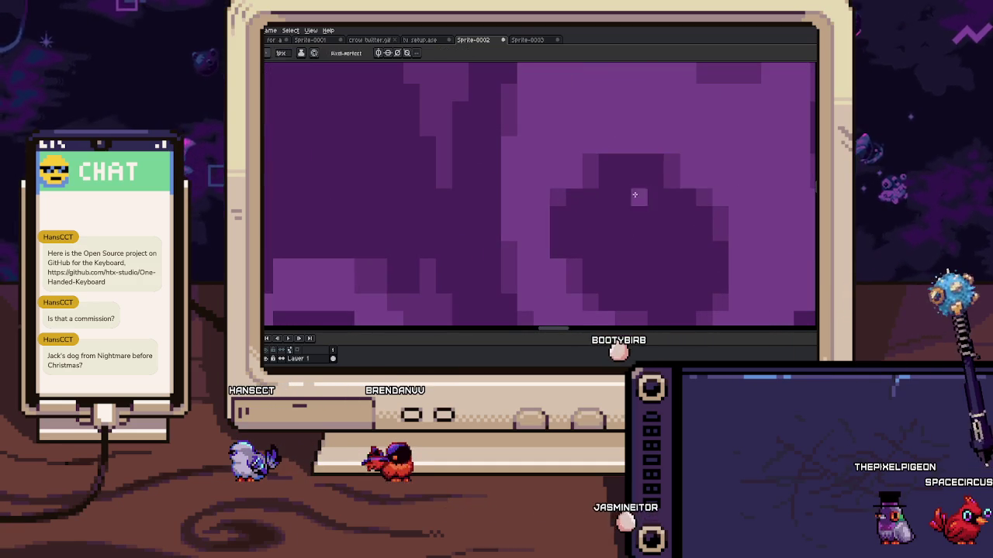
key(b)
scroll(594, 181, right, 2)
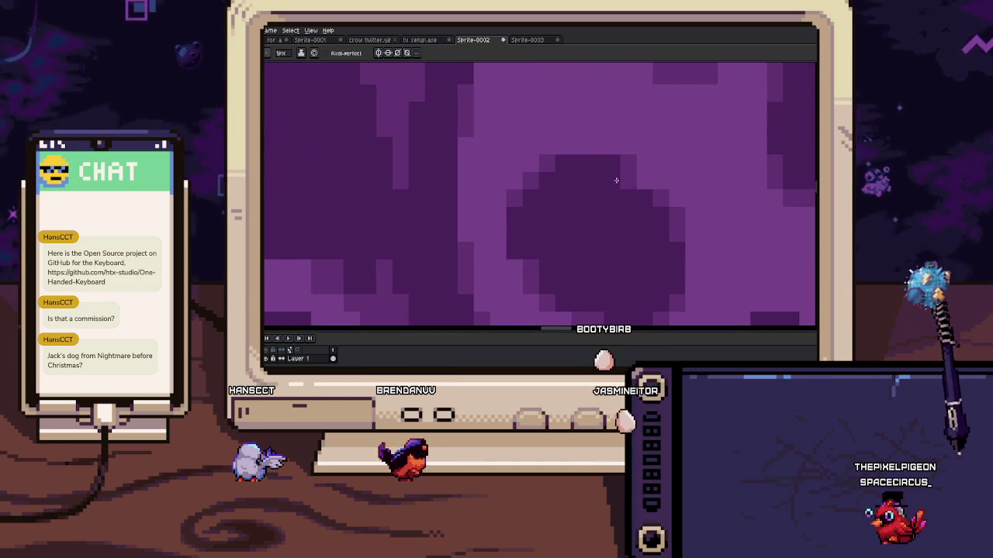
scroll(631, 160, down, 3)
key(i)
scroll(623, 181, up, 2)
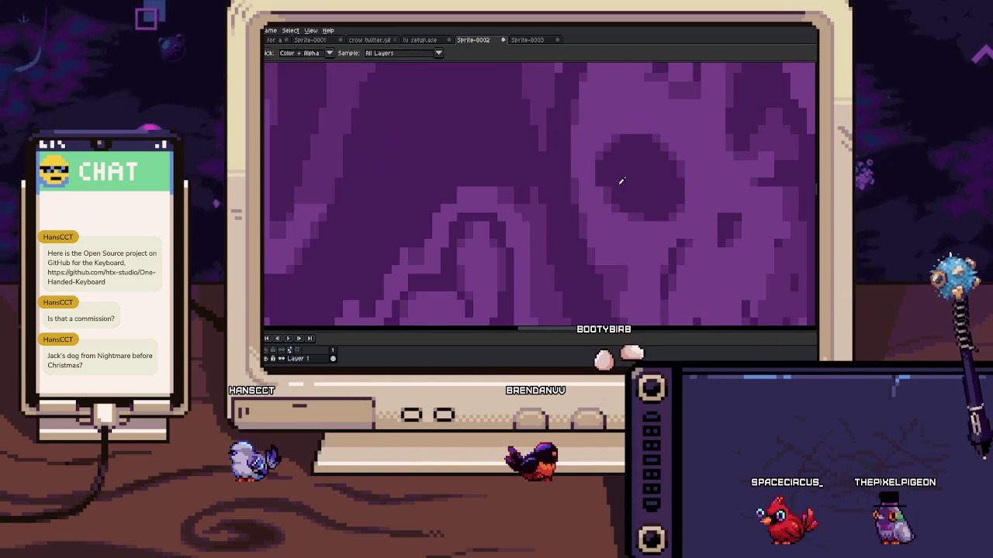
scroll(605, 193, down, 3)
scroll(581, 209, down, 1)
key(b)
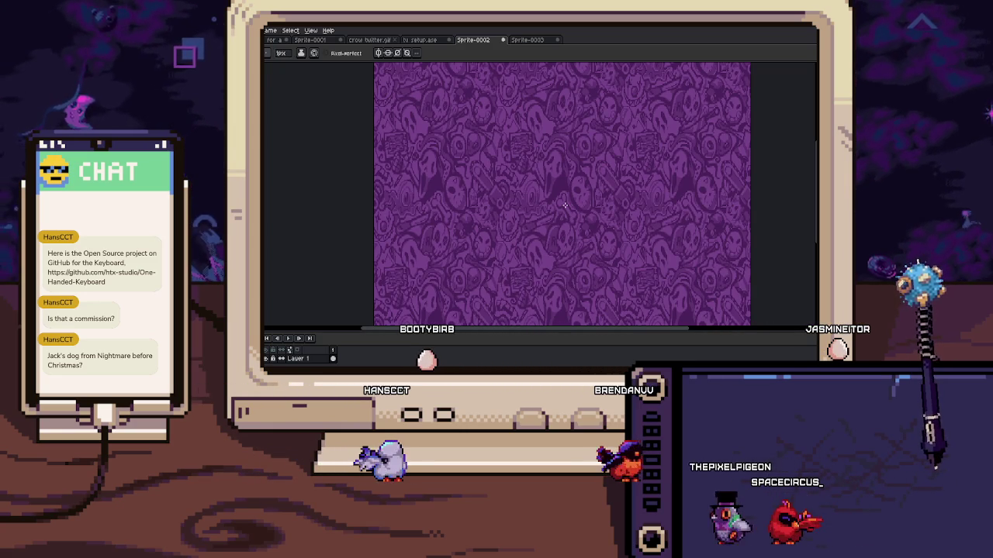
scroll(565, 205, up, 1)
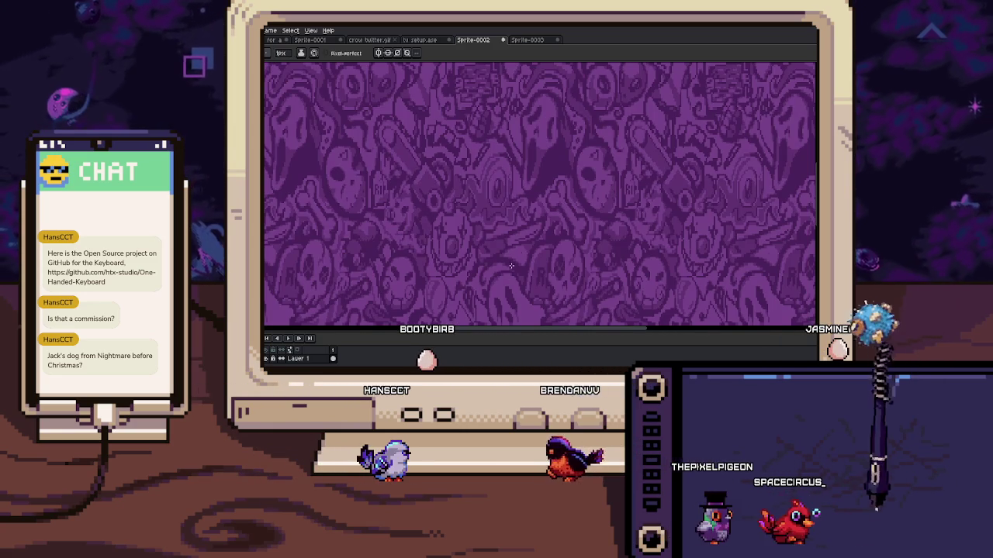
scroll(512, 184, up, 1)
scroll(505, 180, up, 2)
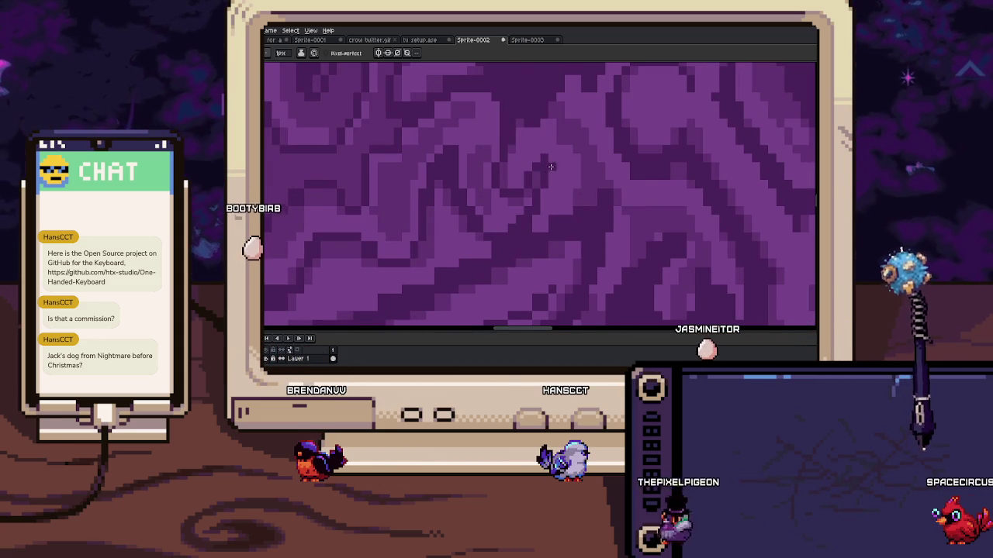
key(i)
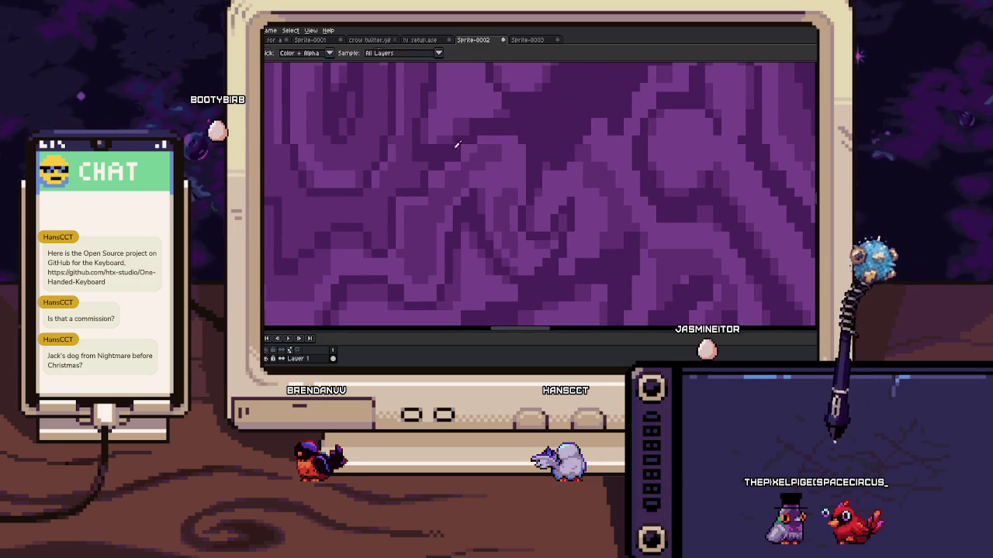
key(b)
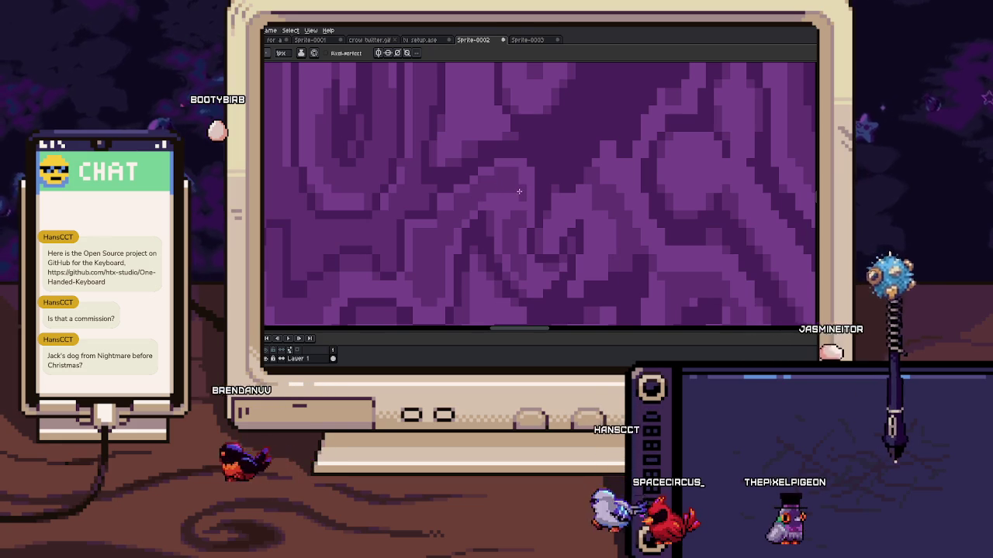
drag(519, 179, 546, 178)
key(i)
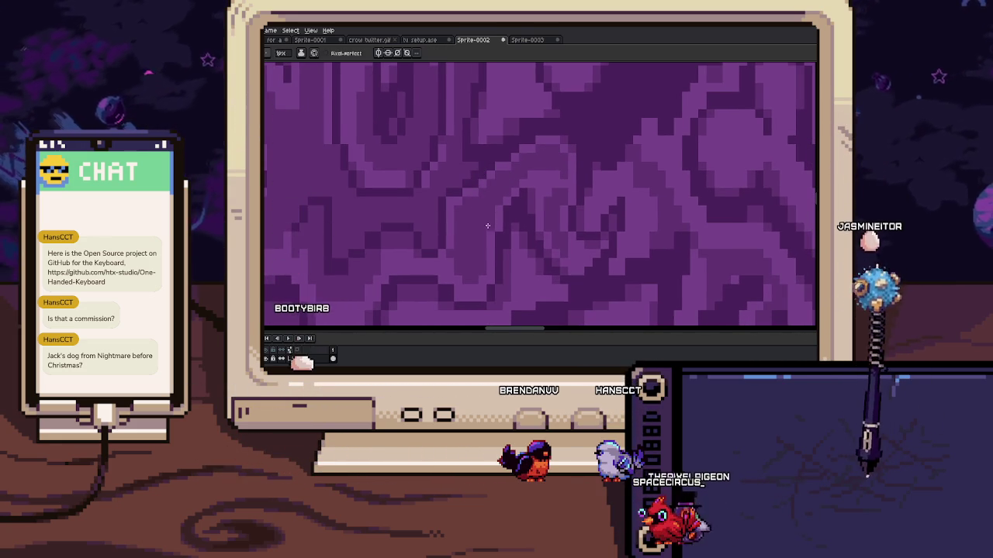
key(i)
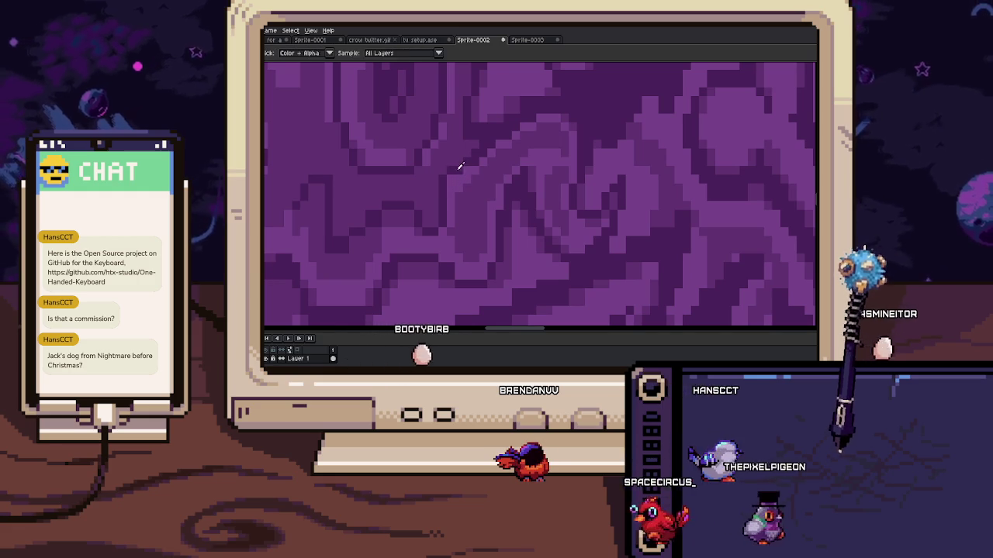
drag(460, 165, 485, 215)
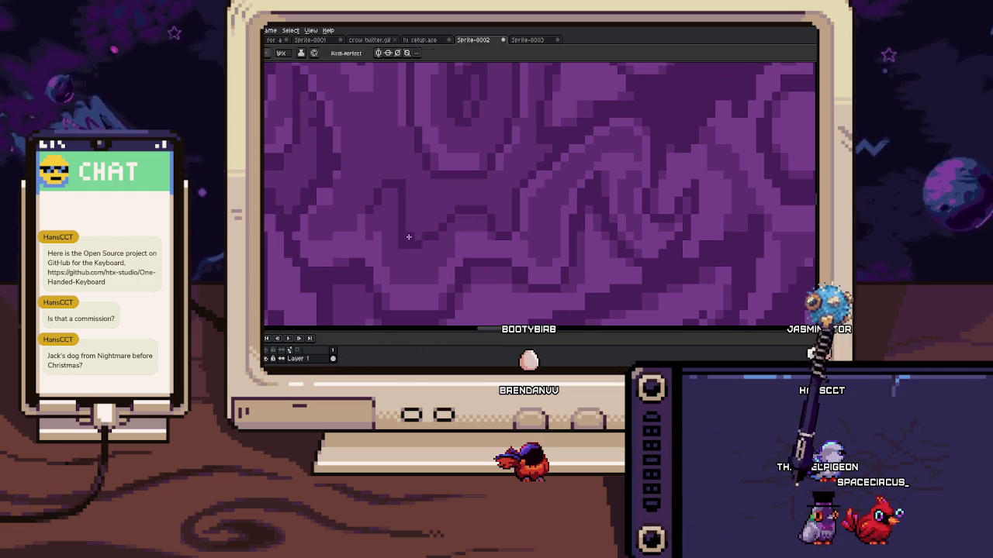
drag(398, 244, 442, 230)
key(i)
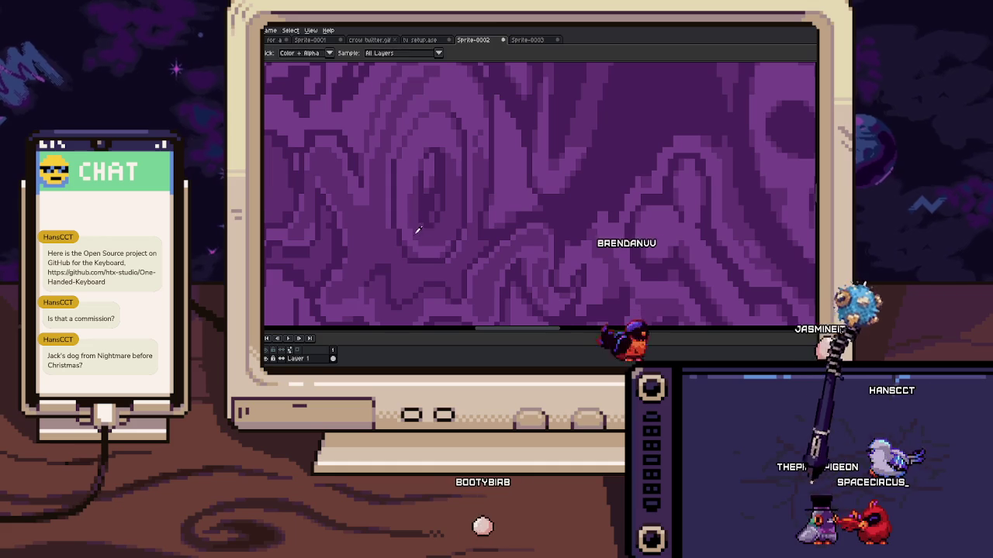
key(b)
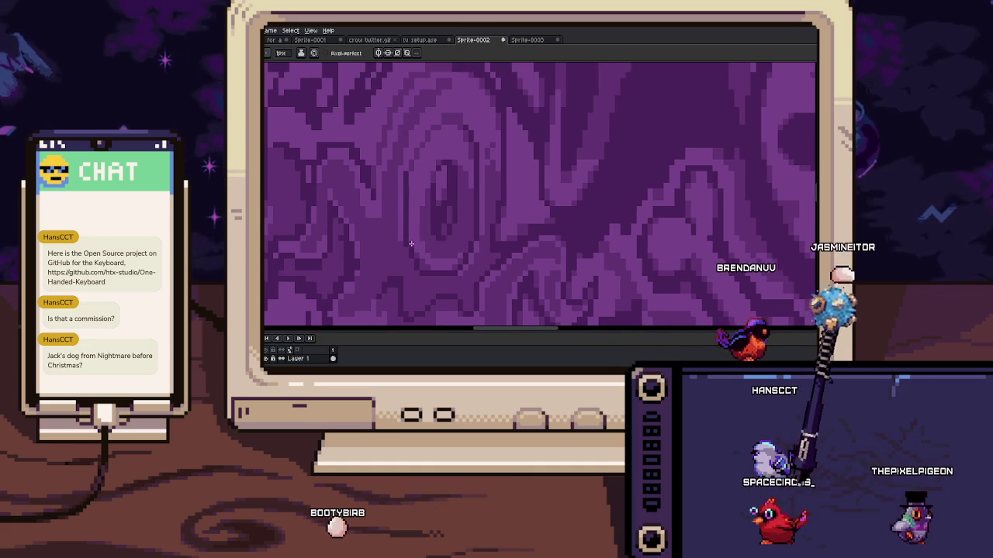
key(h)
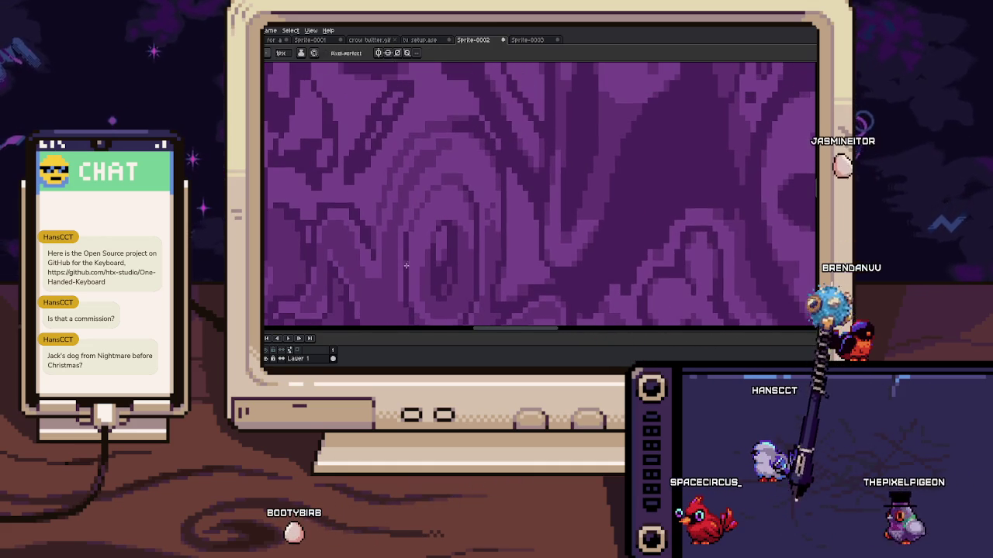
key(alt)
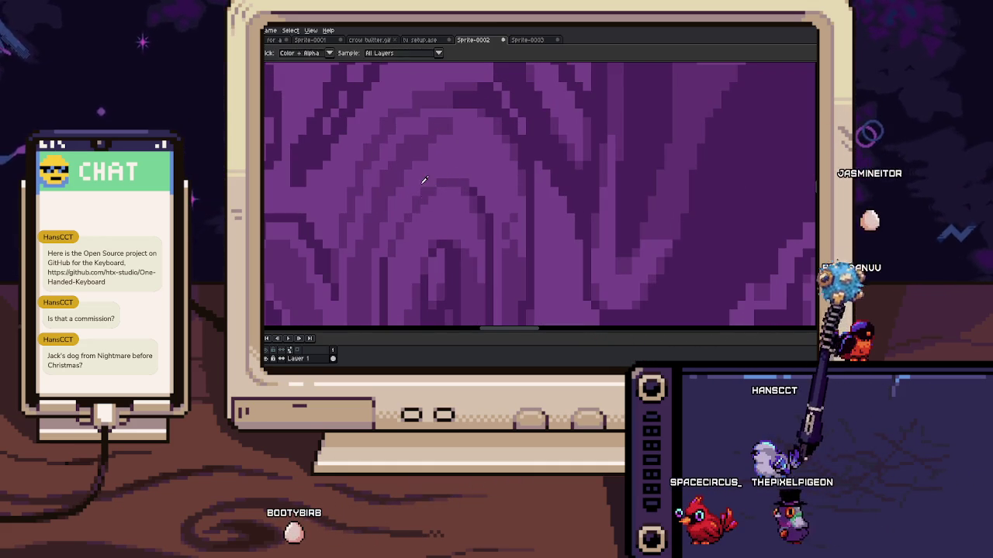
alt+click(421, 170)
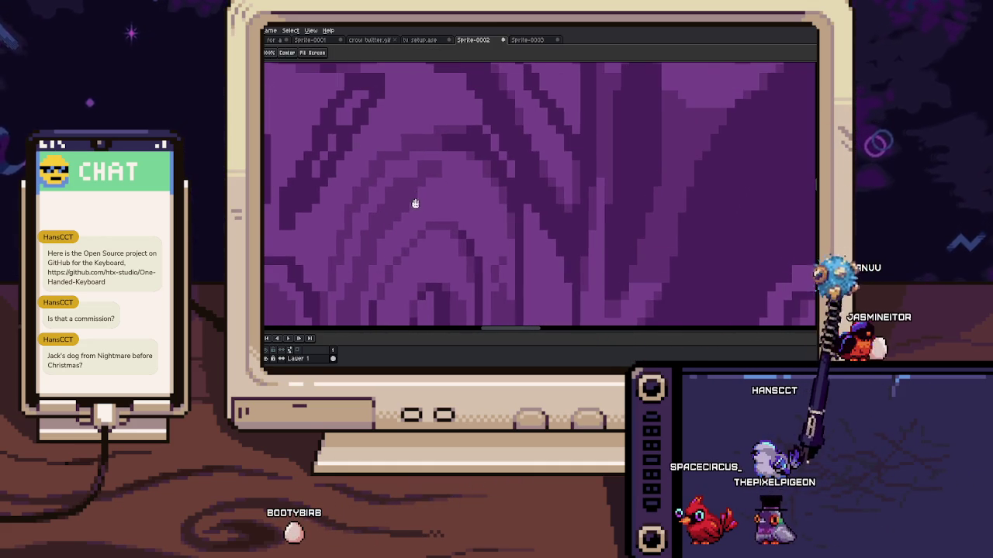
key(alt)
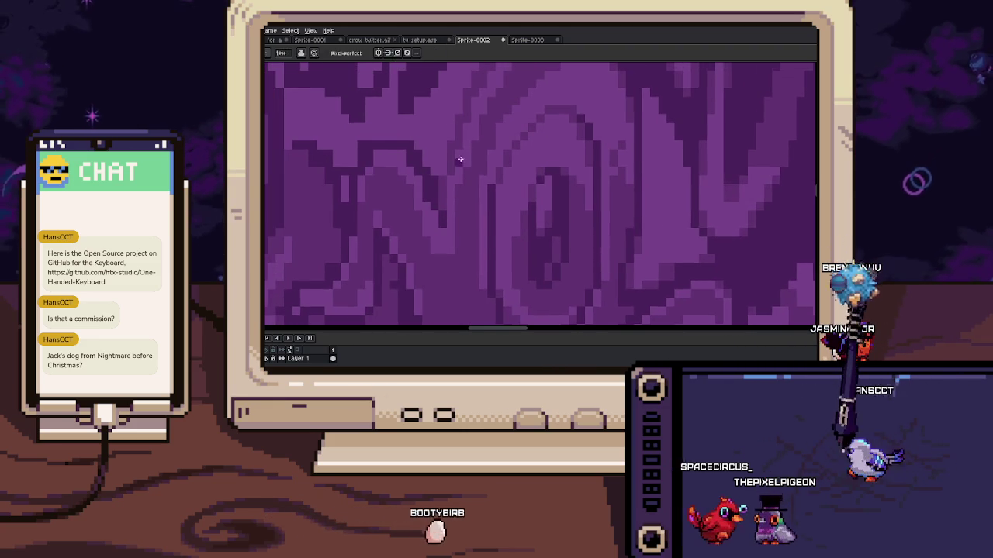
key(b)
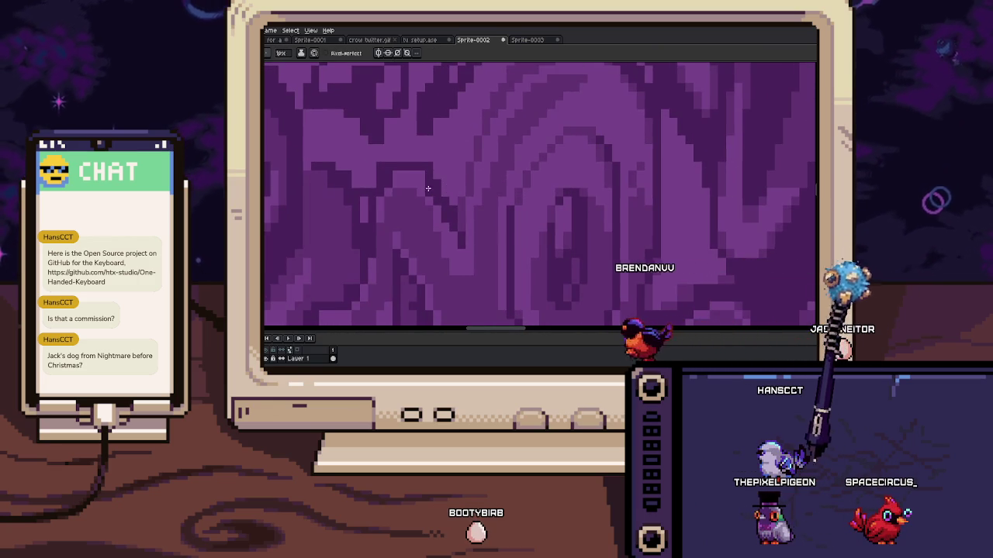
key(b)
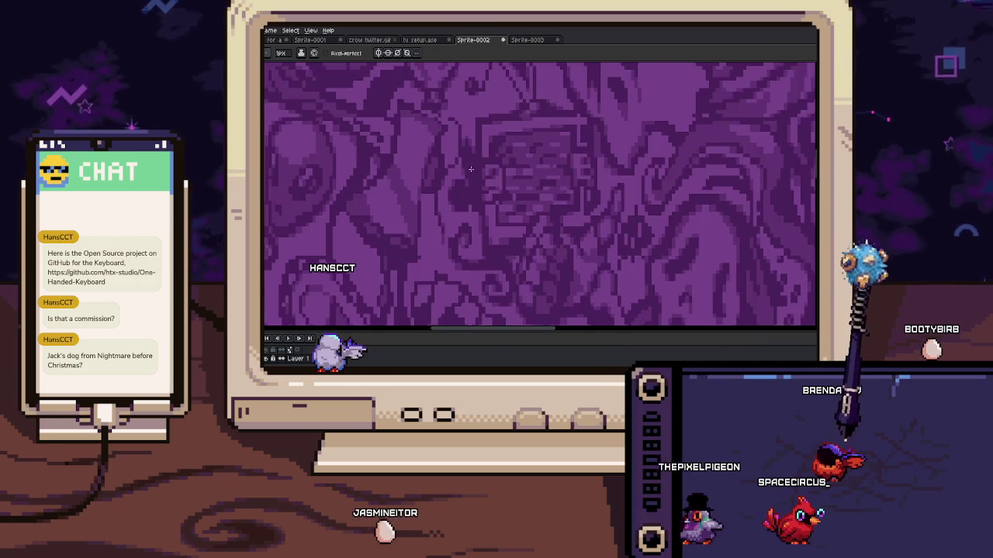
key(i)
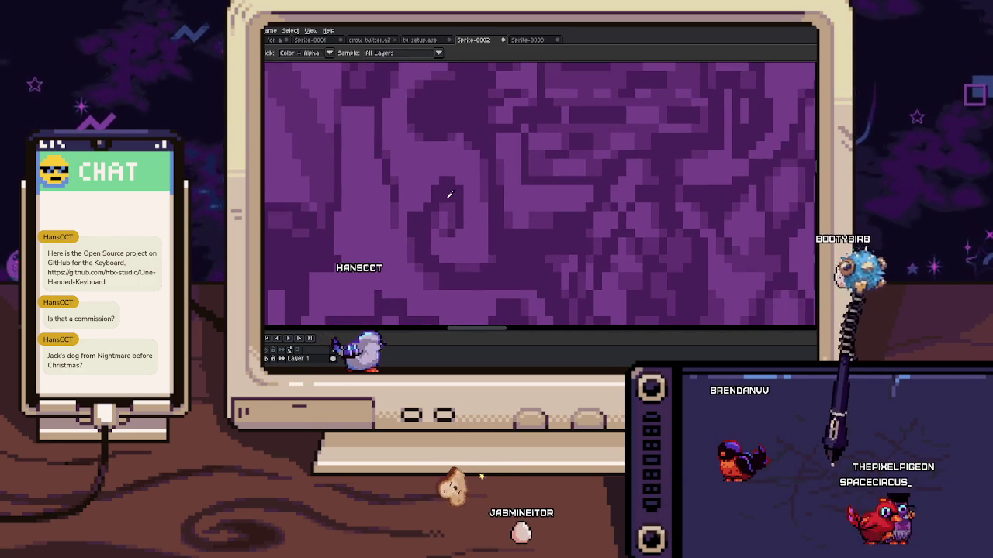
key(i)
key(b)
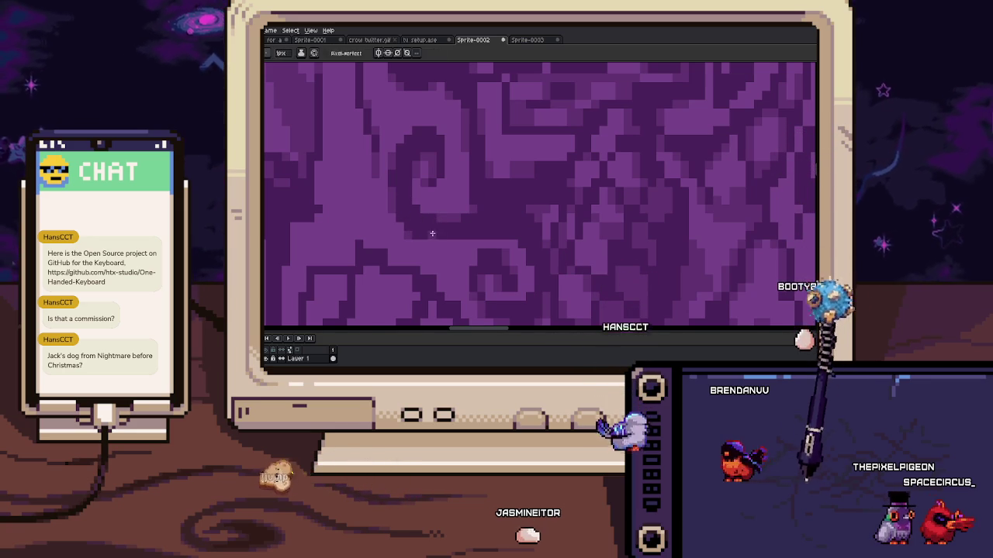
key(i)
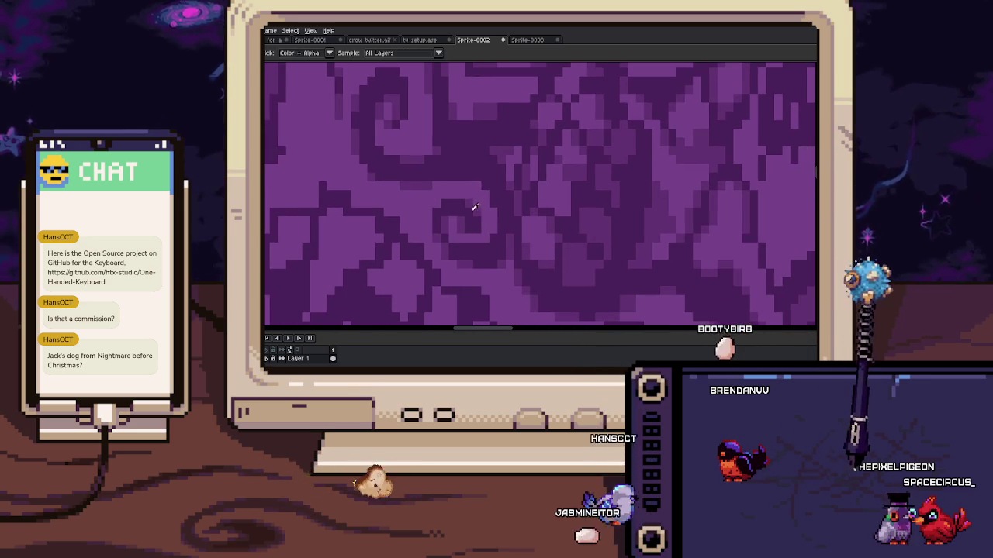
key(i)
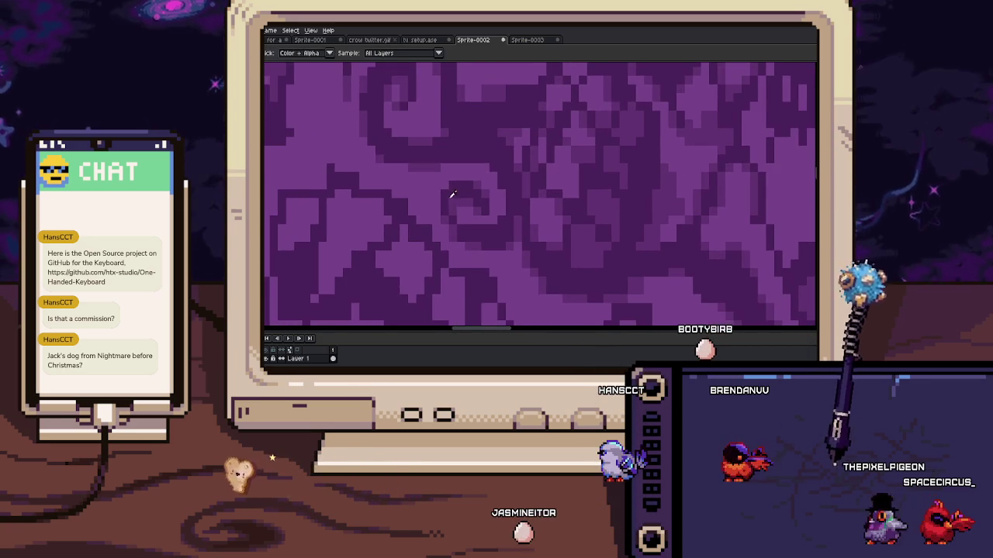
drag(450, 198, 458, 174)
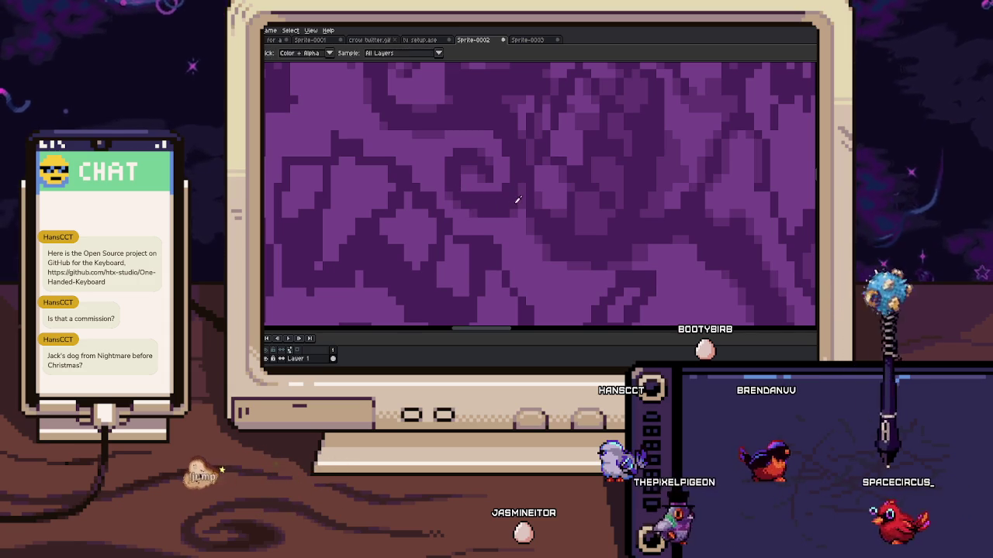
drag(515, 206, 471, 191)
key(b)
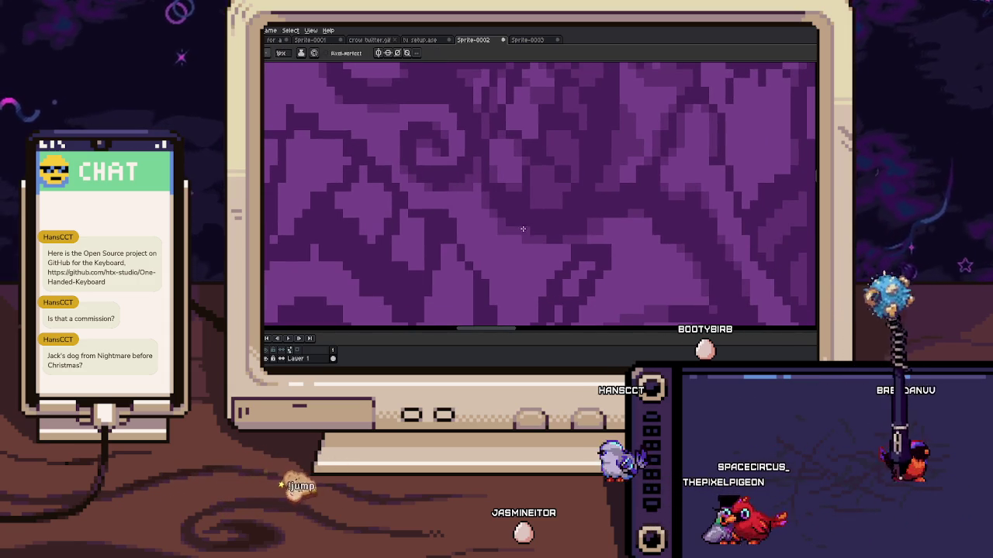
scroll(503, 232, down, 2)
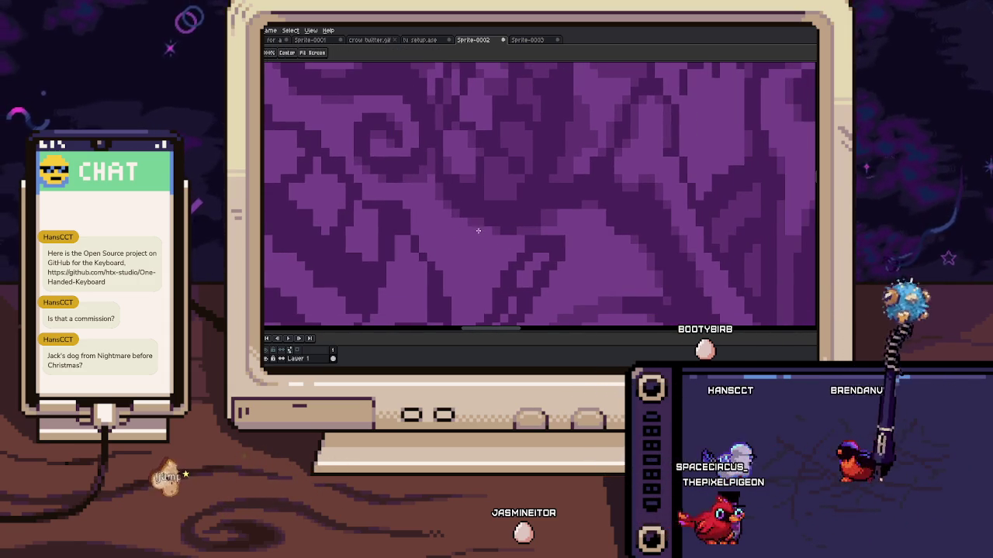
scroll(496, 228, down, 1)
scroll(512, 214, down, 1)
scroll(511, 199, up, 2)
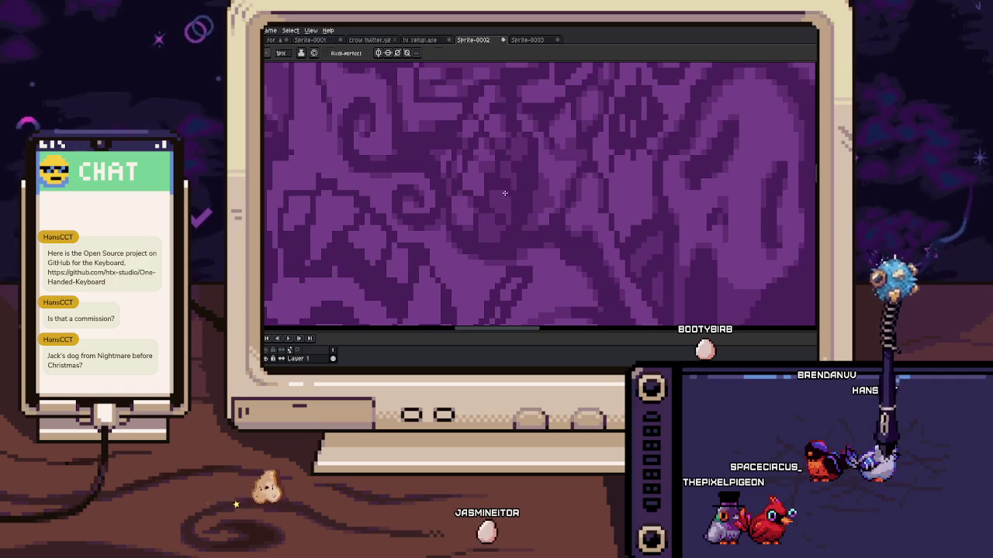
scroll(496, 218, up, 2)
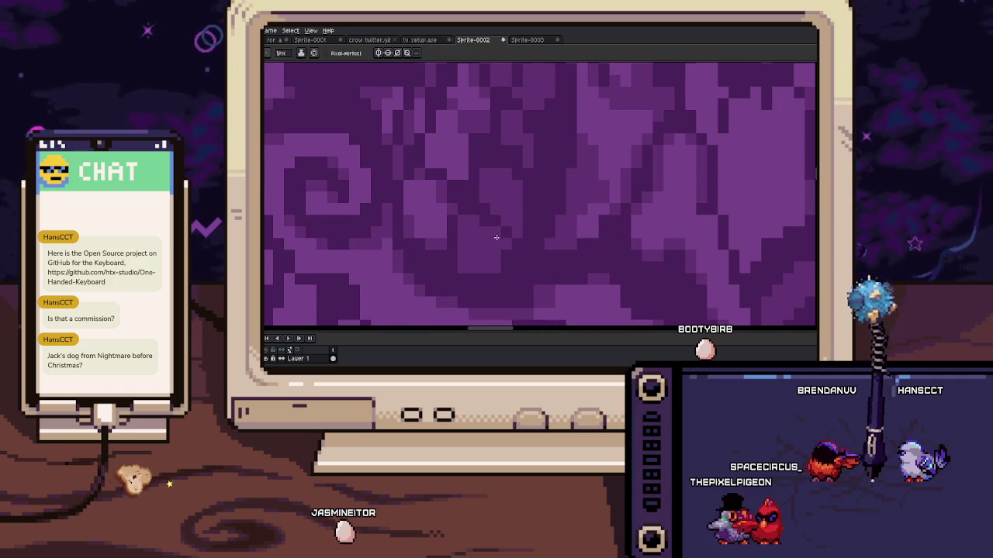
scroll(489, 241, up, 1)
drag(501, 195, 488, 222)
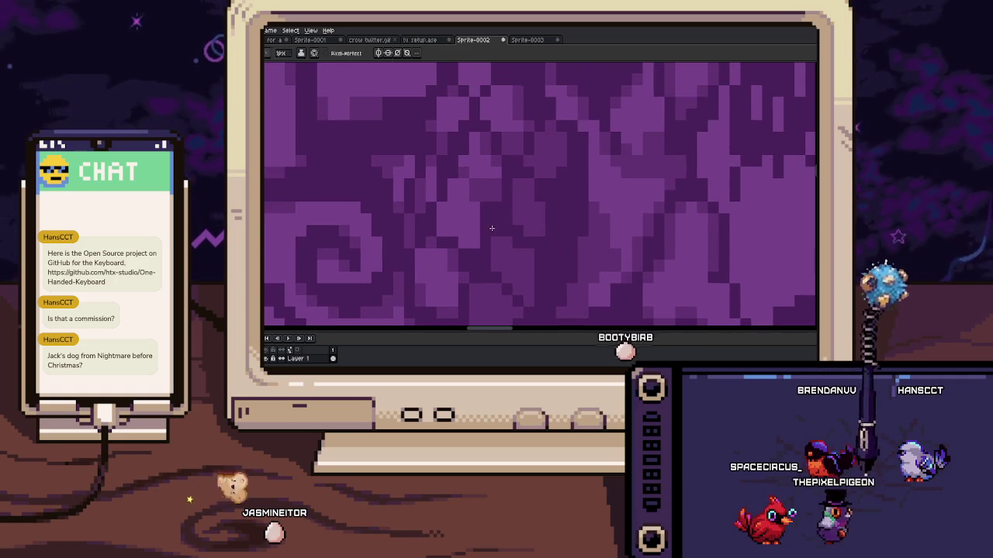
key(i)
mouse_move(479, 188)
mouse_down()
mouse_move(504, 167)
mouse_move(483, 200)
mouse_up()
key(i)
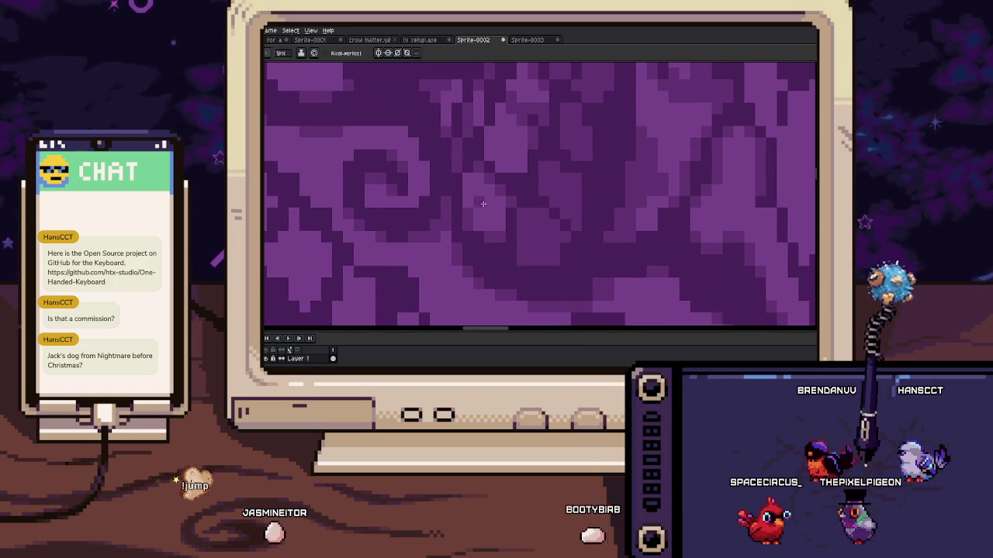
mouse_move(503, 242)
mouse_down()
mouse_move(437, 217)
mouse_move(445, 244)
mouse_move(481, 257)
mouse_move(505, 210)
mouse_move(522, 211)
mouse_move(516, 272)
mouse_up()
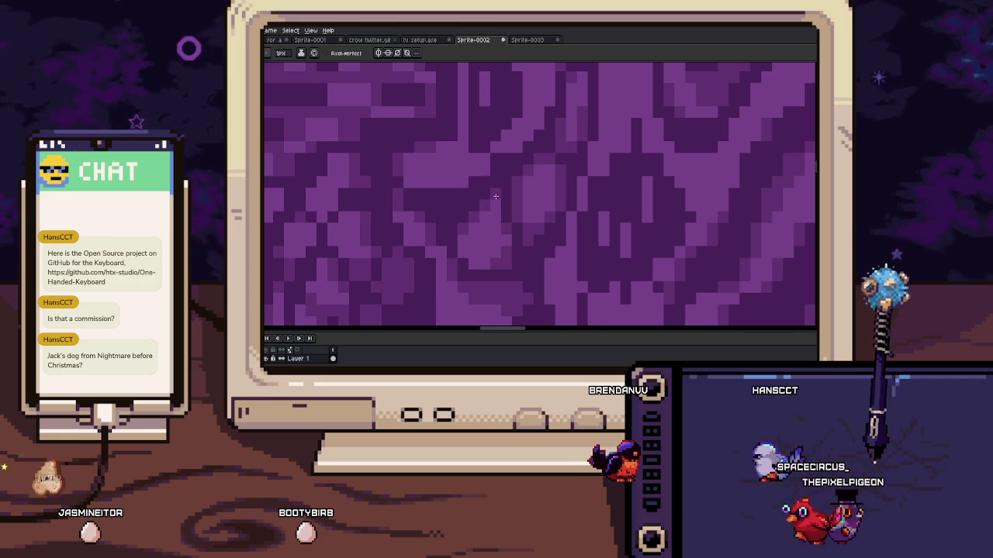
drag(496, 197, 488, 215)
scroll(493, 165, down, 3)
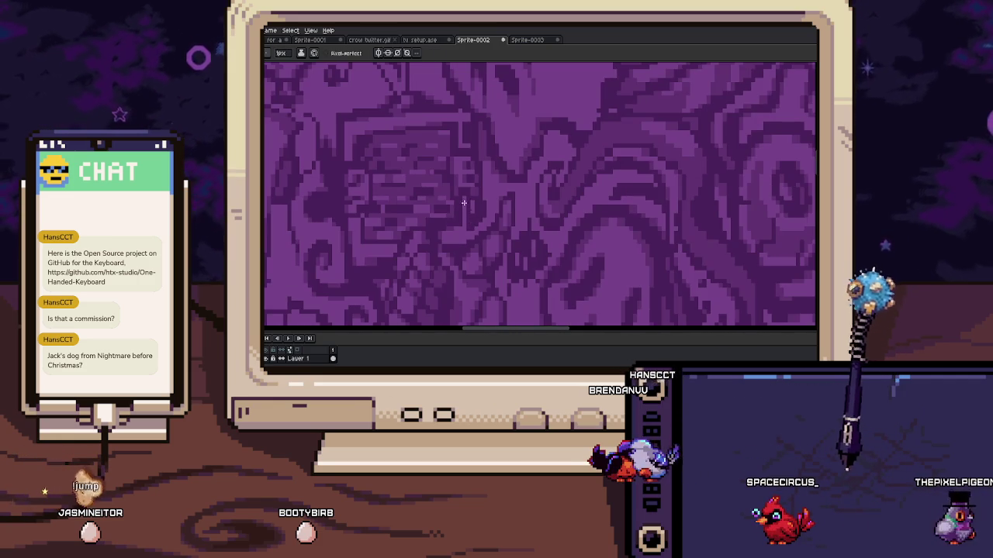
scroll(467, 230, up, 1)
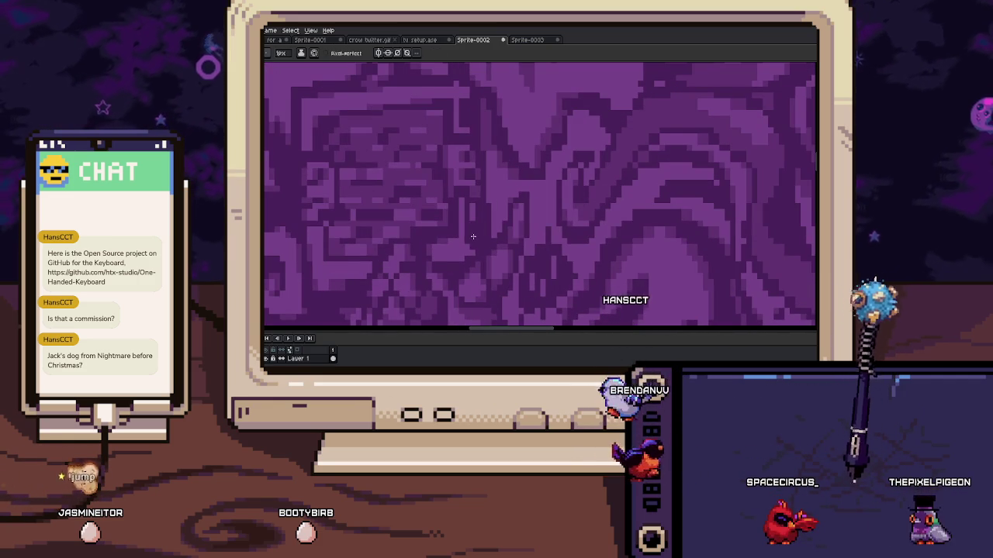
scroll(465, 218, up, 2)
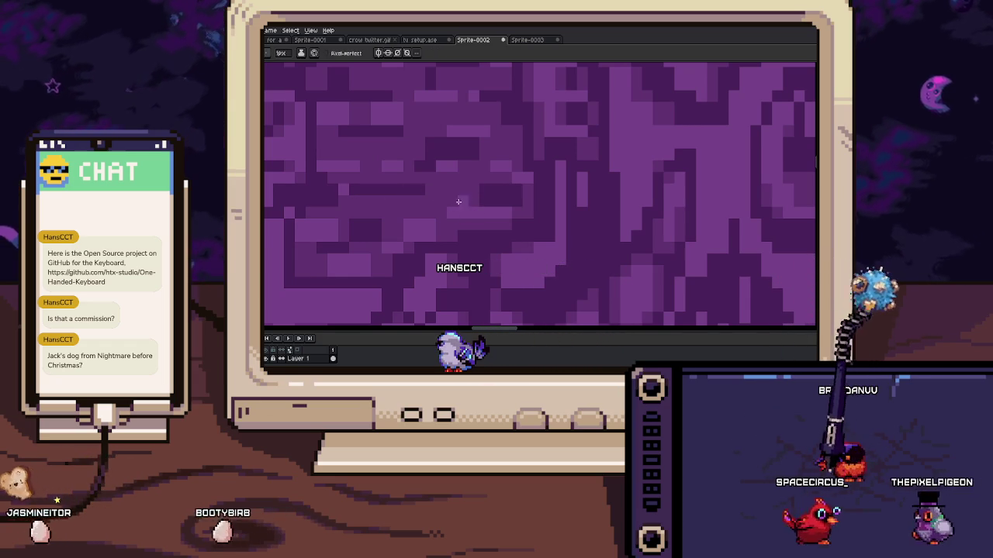
scroll(397, 210, up, 1)
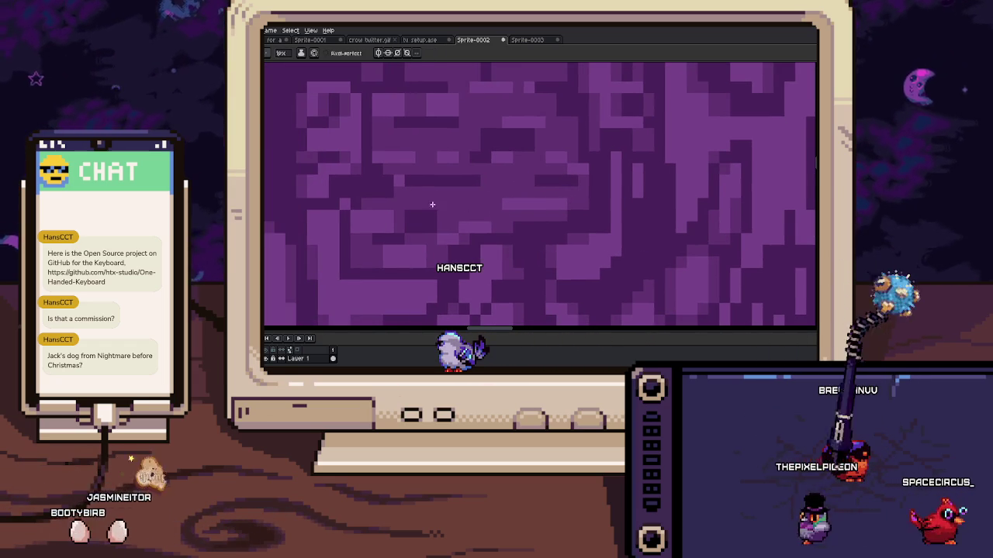
scroll(397, 209, up, 1)
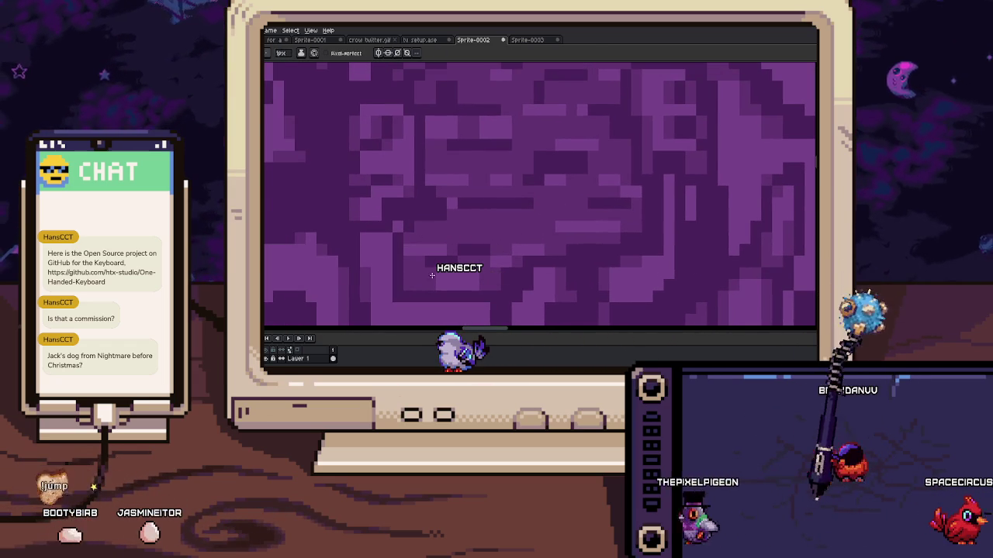
scroll(442, 270, up, 1)
scroll(434, 256, up, 1)
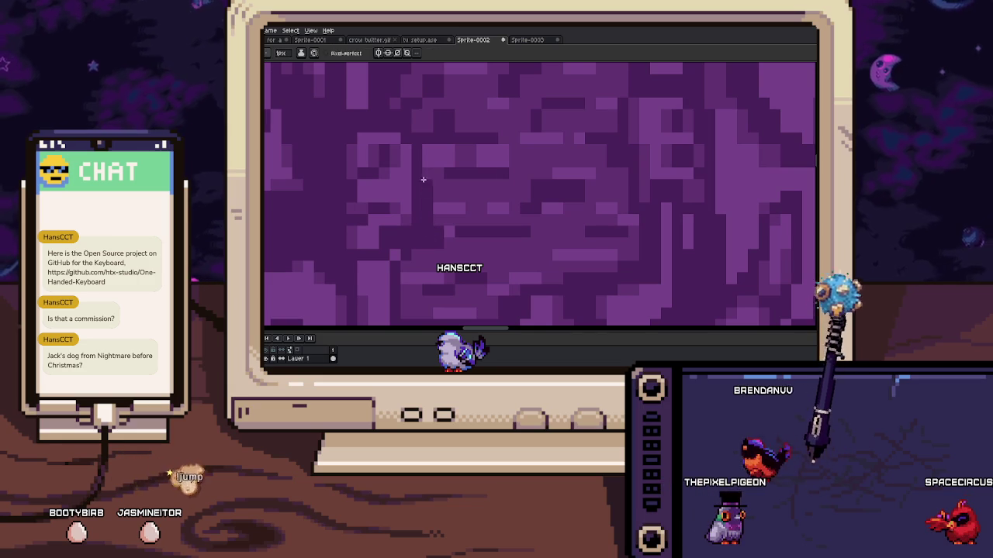
key(i)
scroll(395, 205, up, 1)
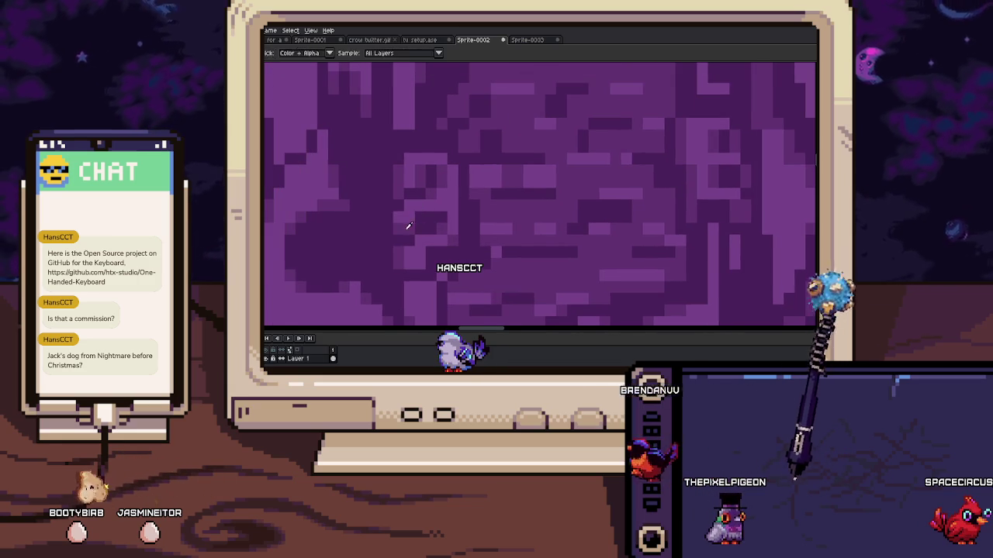
key(b)
scroll(449, 217, up, 1)
scroll(434, 221, up, 1)
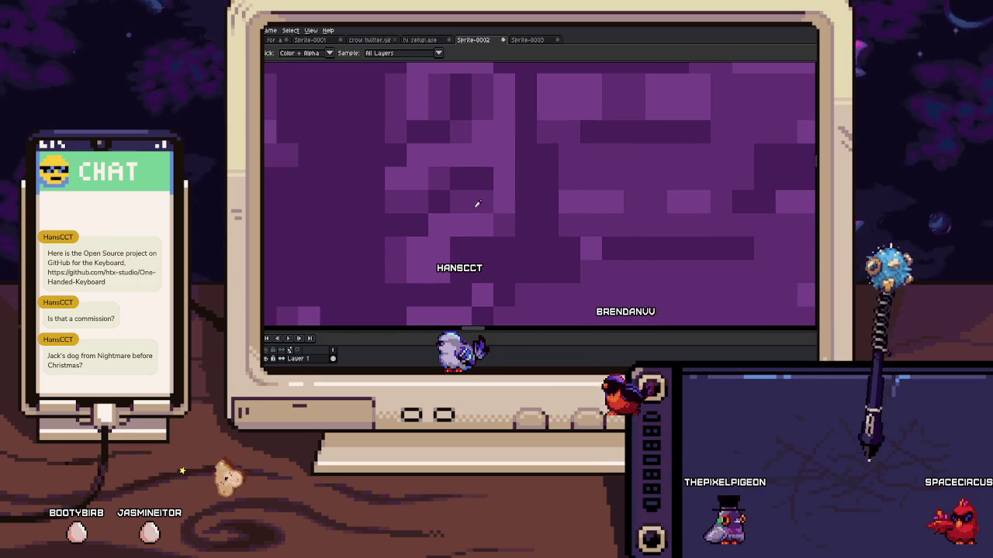
key(i)
key(b)
drag(463, 245, 479, 232)
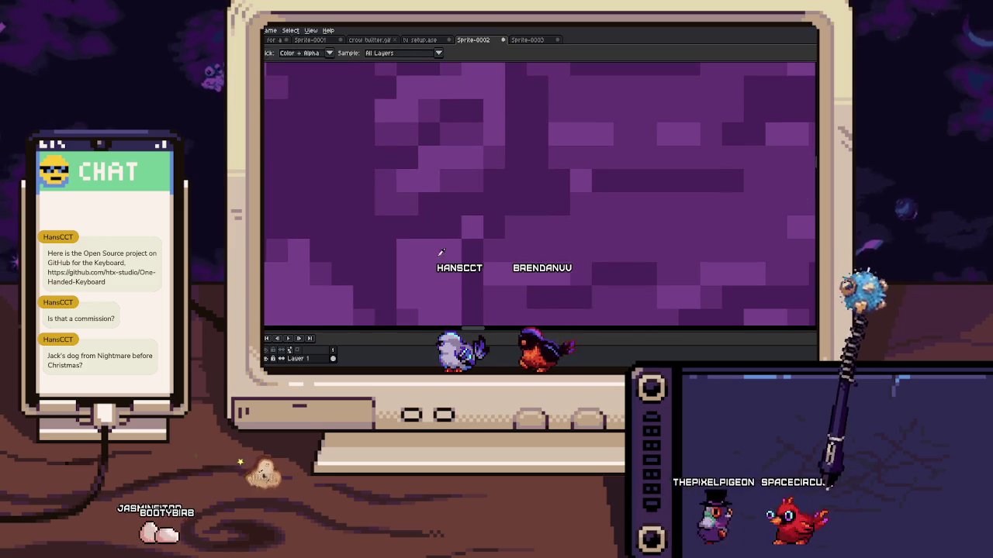
key(i)
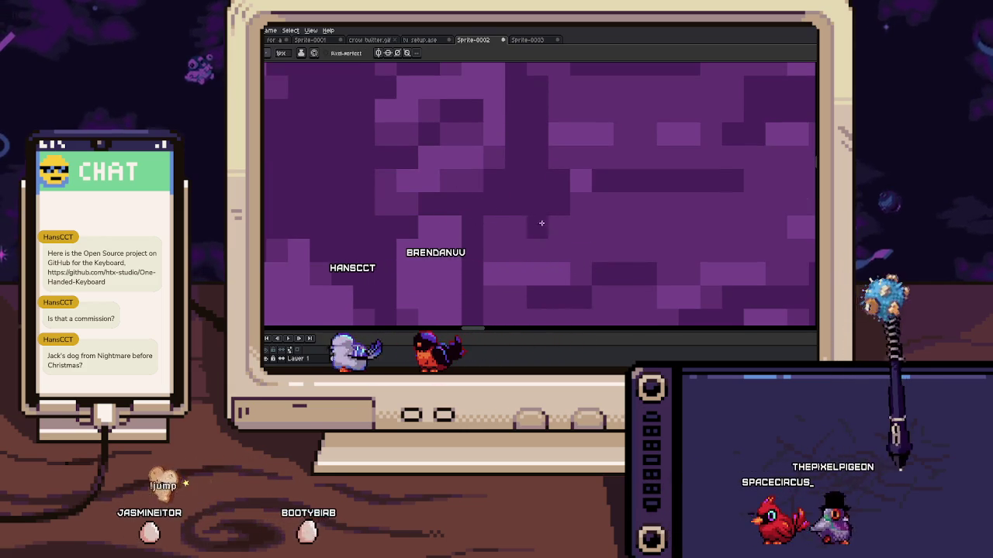
key(h)
mouse_move(556, 204)
mouse_down()
mouse_move(514, 232)
mouse_move(501, 178)
mouse_move(489, 275)
mouse_up()
scroll(488, 275, down, 2)
key(b)
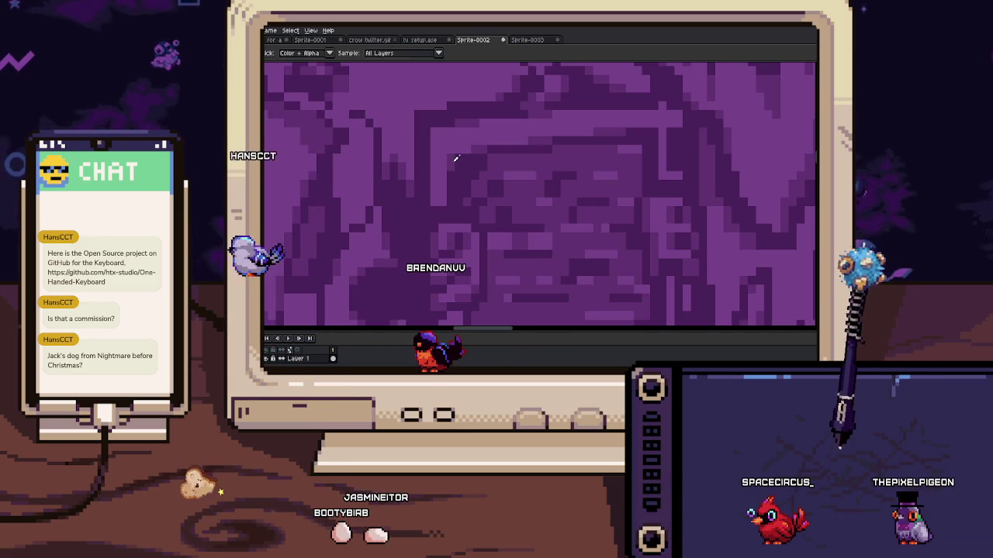
scroll(427, 178, up, 1)
scroll(394, 206, up, 1)
scroll(403, 194, up, 1)
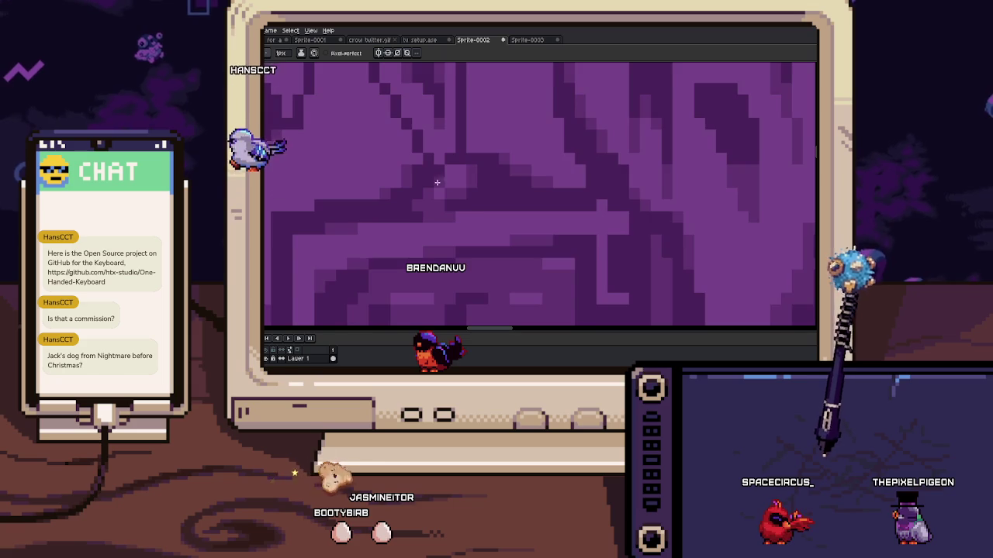
scroll(415, 187, up, 1)
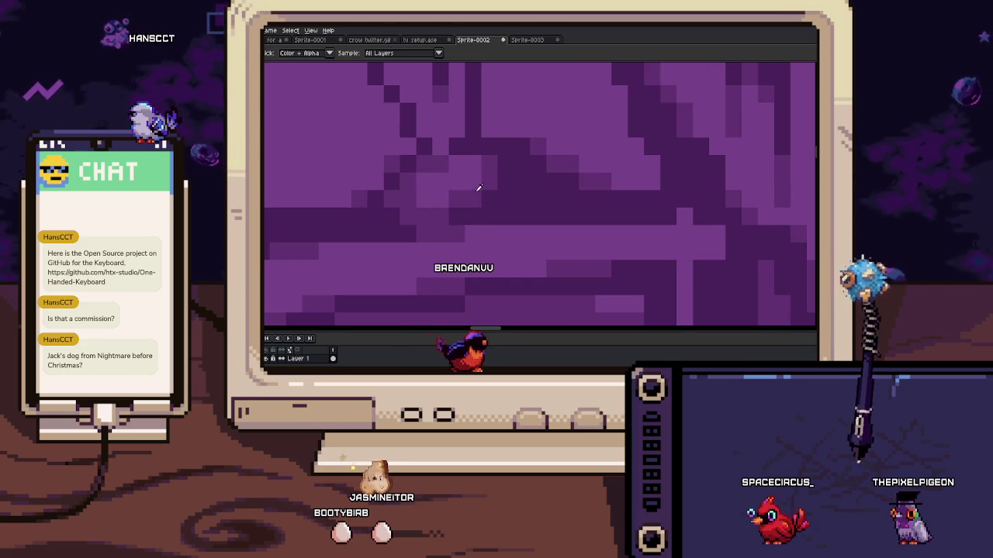
scroll(467, 184, down, 1)
scroll(467, 186, down, 1)
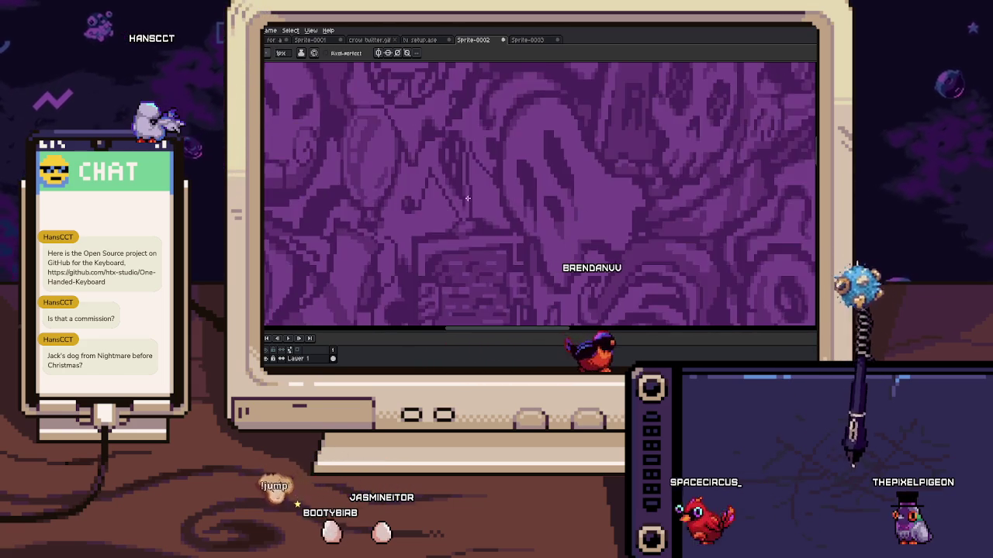
scroll(465, 189, up, 2)
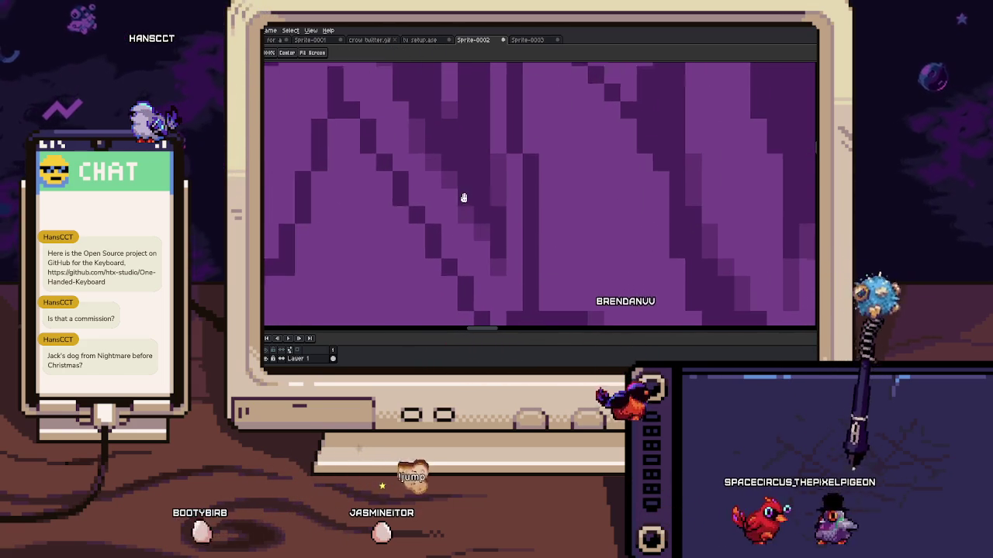
scroll(466, 199, down, 1)
scroll(454, 233, down, 1)
scroll(450, 201, down, 2)
scroll(462, 179, up, 2)
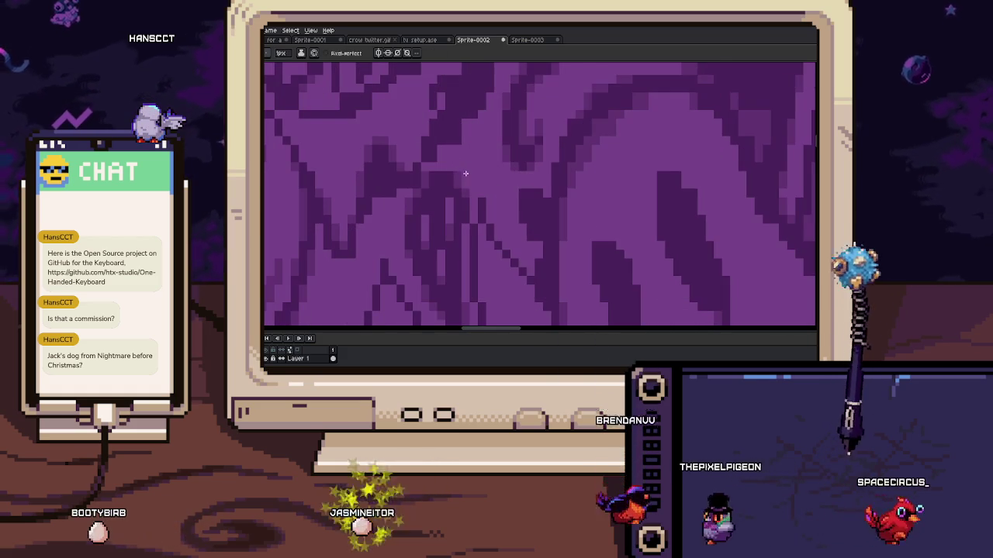
scroll(429, 230, down, 1)
scroll(429, 231, down, 2)
scroll(443, 210, up, 1)
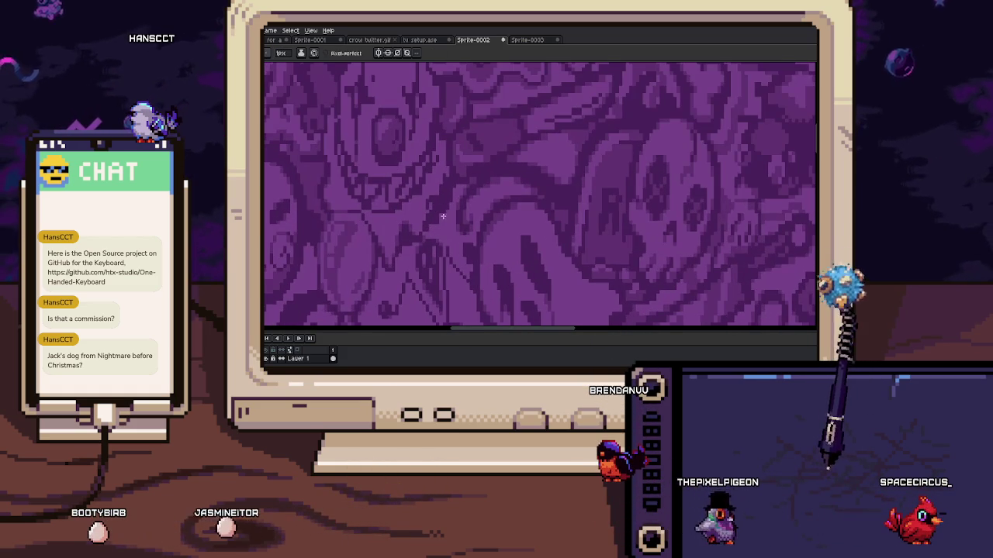
scroll(448, 204, up, 1)
scroll(421, 199, up, 2)
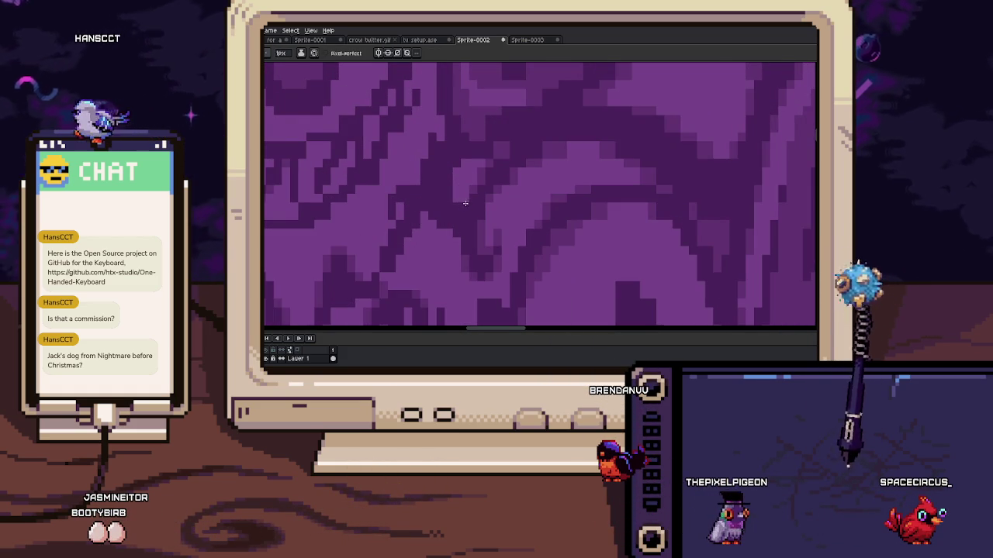
scroll(472, 192, down, 1)
scroll(543, 204, up, 1)
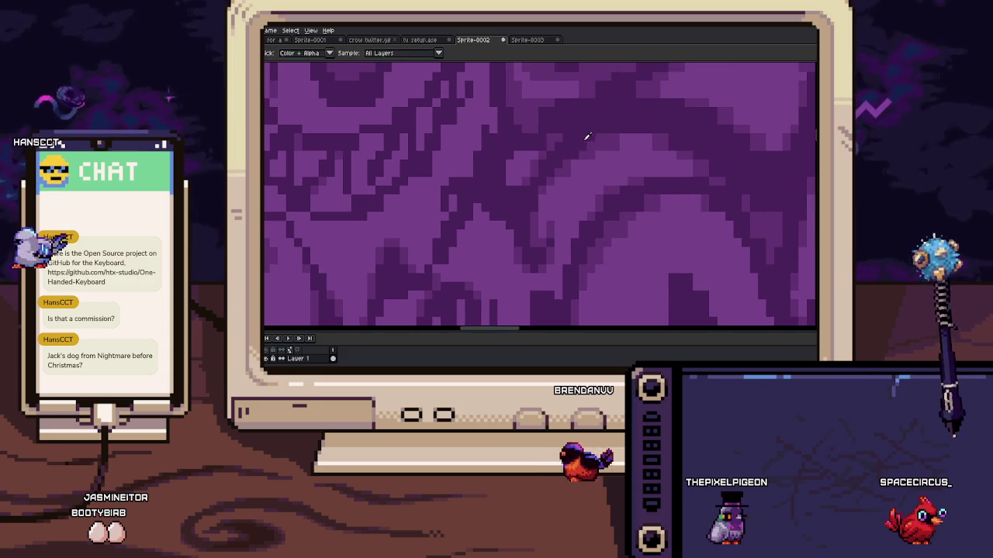
scroll(547, 159, down, 1)
scroll(541, 175, down, 1)
scroll(542, 175, up, 1)
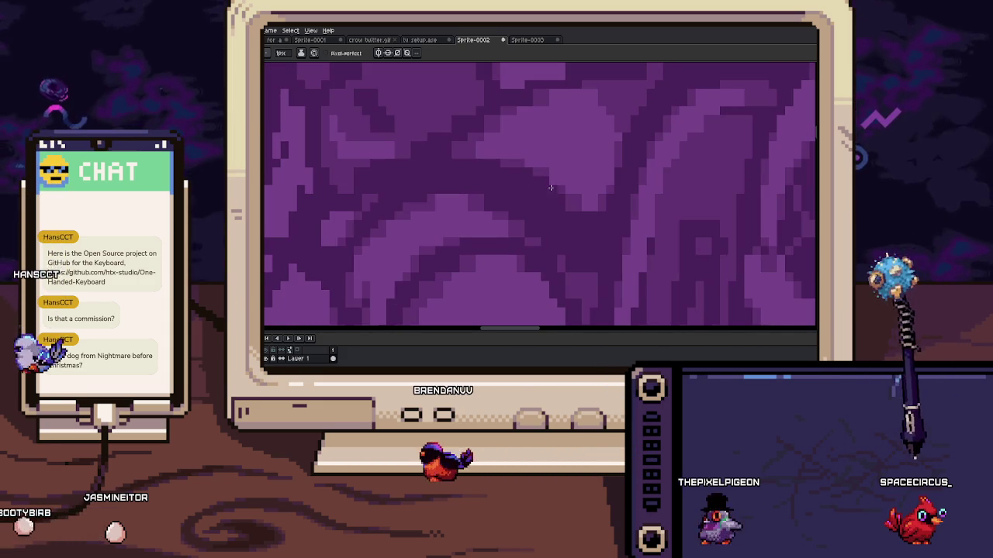
scroll(575, 199, up, 1)
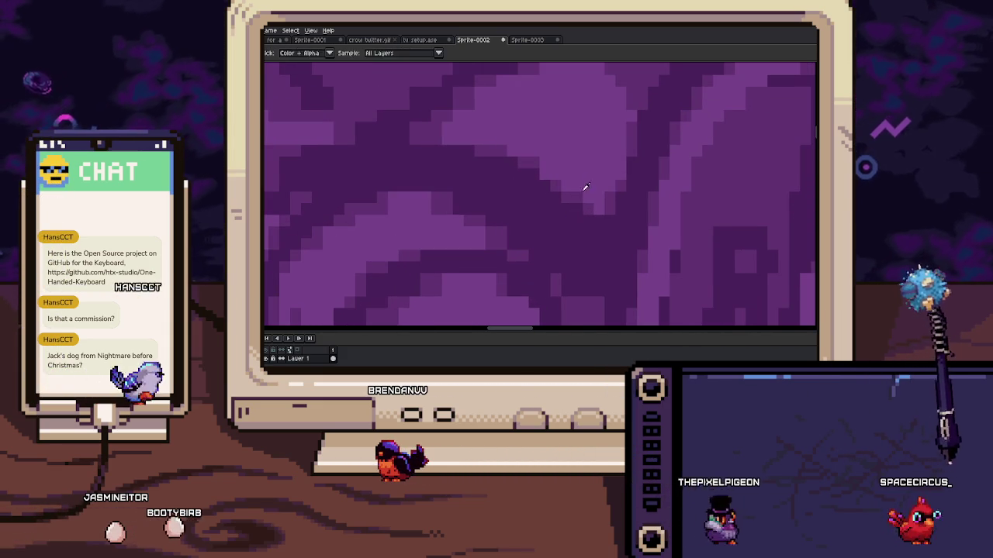
scroll(551, 217, down, 1)
scroll(527, 209, up, 1)
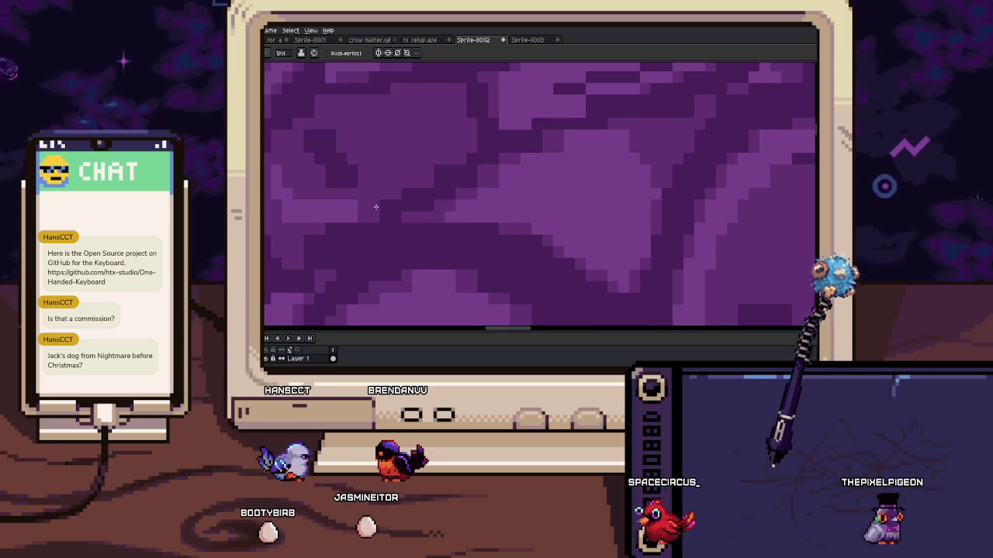
scroll(434, 194, down, 1)
scroll(431, 209, up, 1)
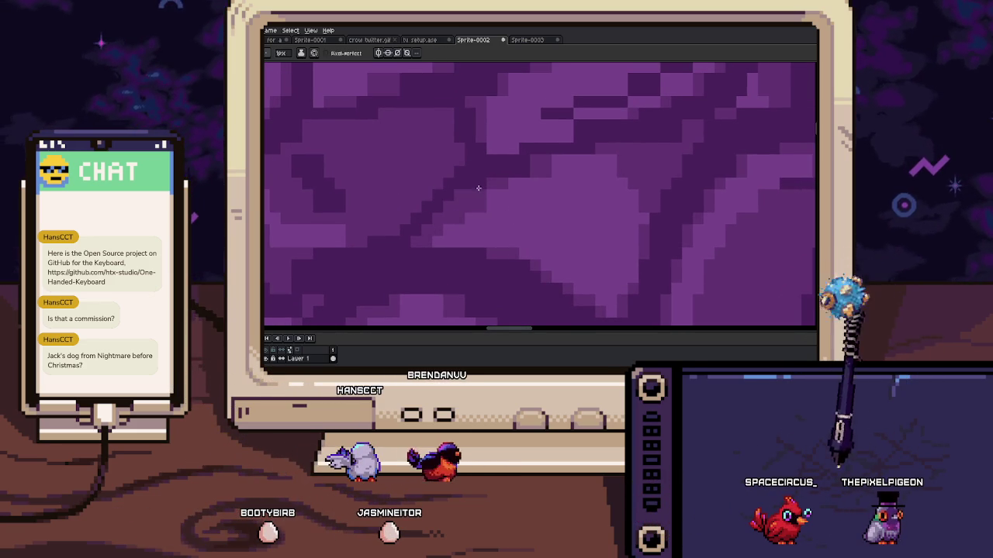
scroll(512, 178, down, 1)
scroll(504, 180, up, 1)
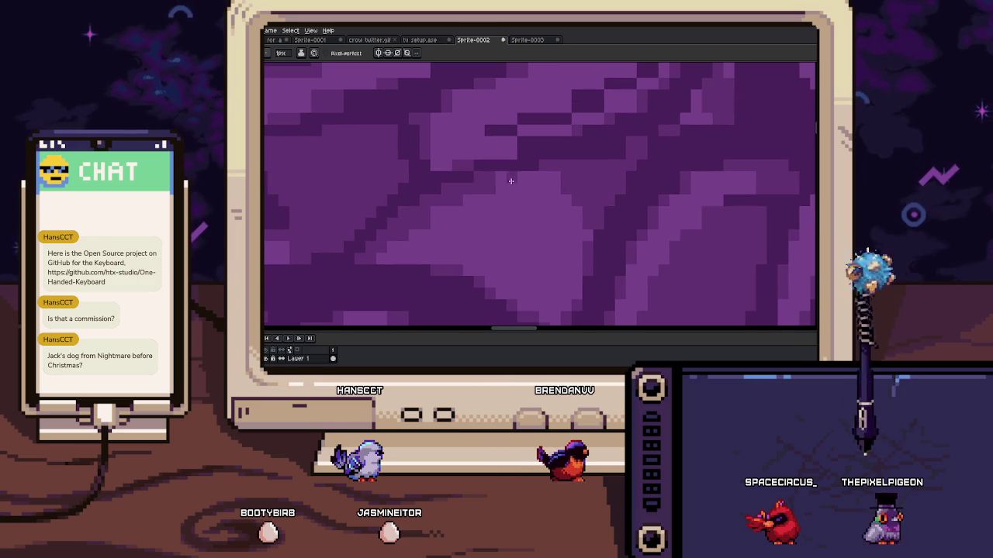
drag(556, 173, 521, 170)
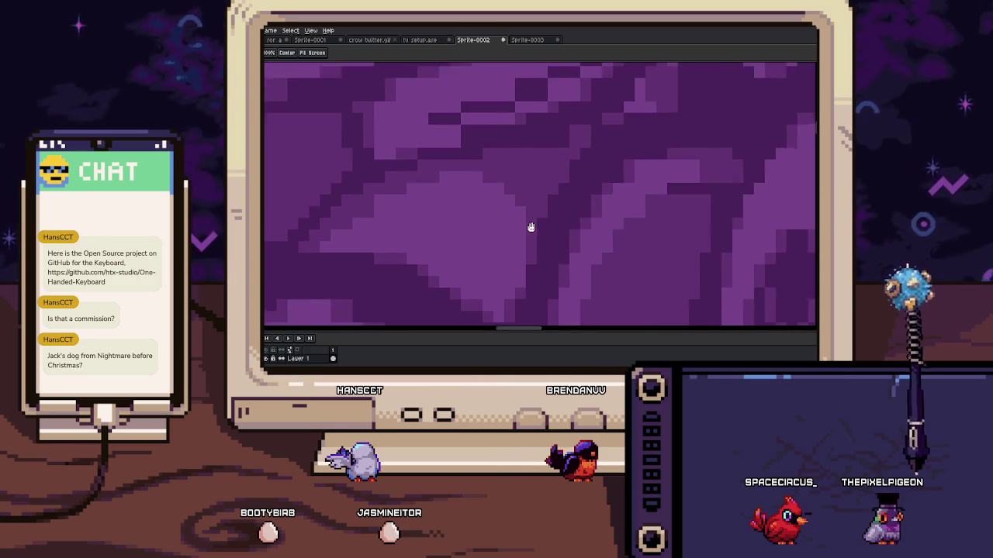
scroll(536, 222, up, 2)
key(i)
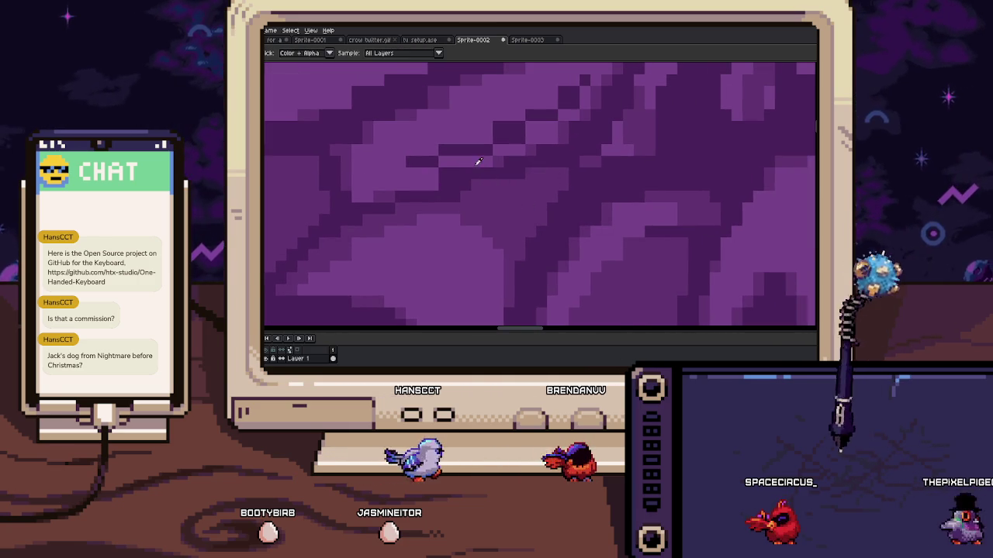
scroll(461, 223, down, 1)
scroll(464, 221, down, 1)
scroll(464, 221, up, 2)
key(alt)
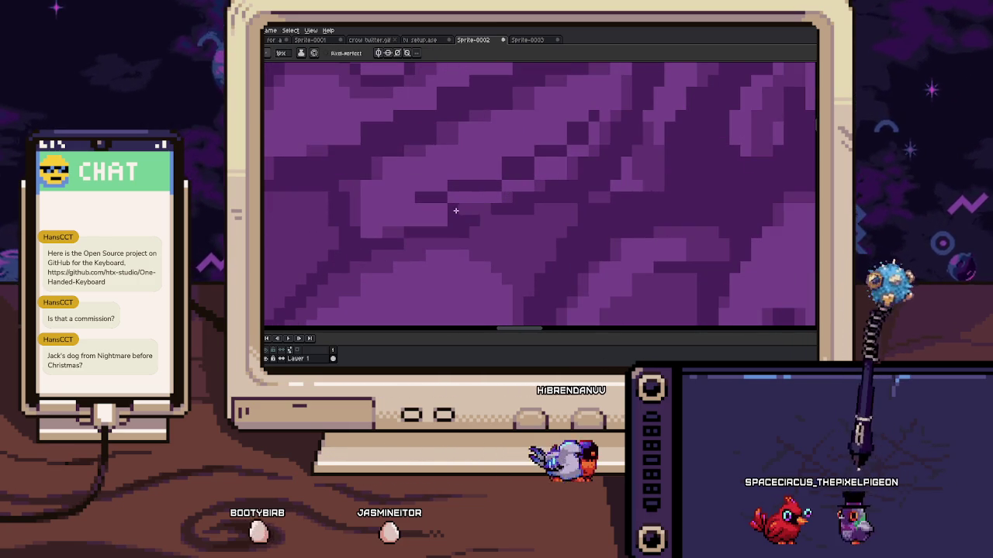
drag(440, 209, 484, 233)
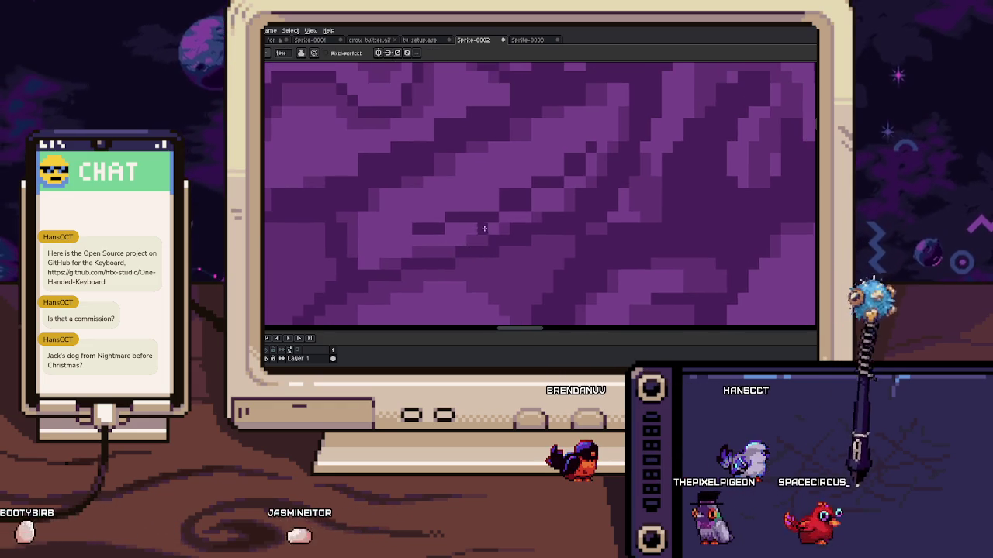
key(alt)
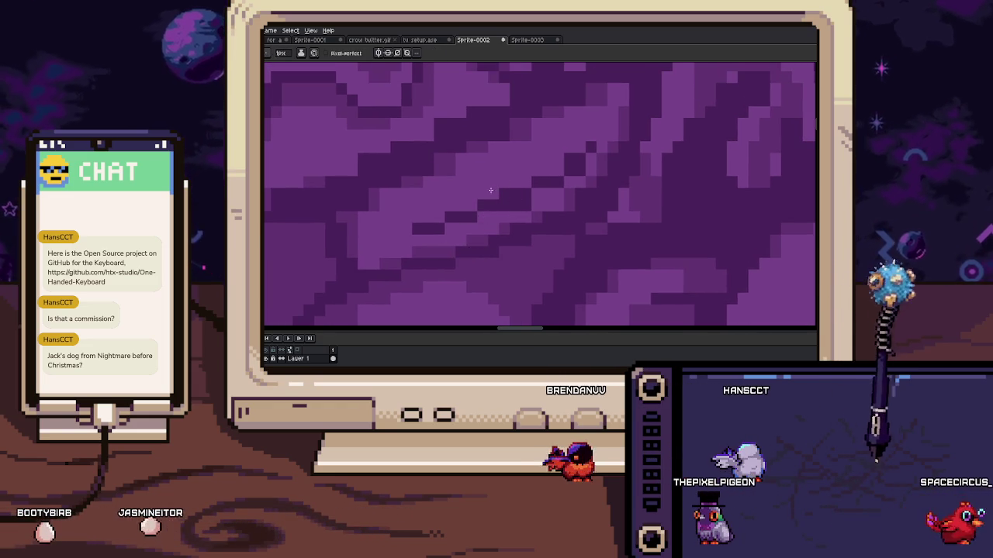
alt+click(529, 207)
drag(533, 183, 510, 225)
key(alt)
key(alt)
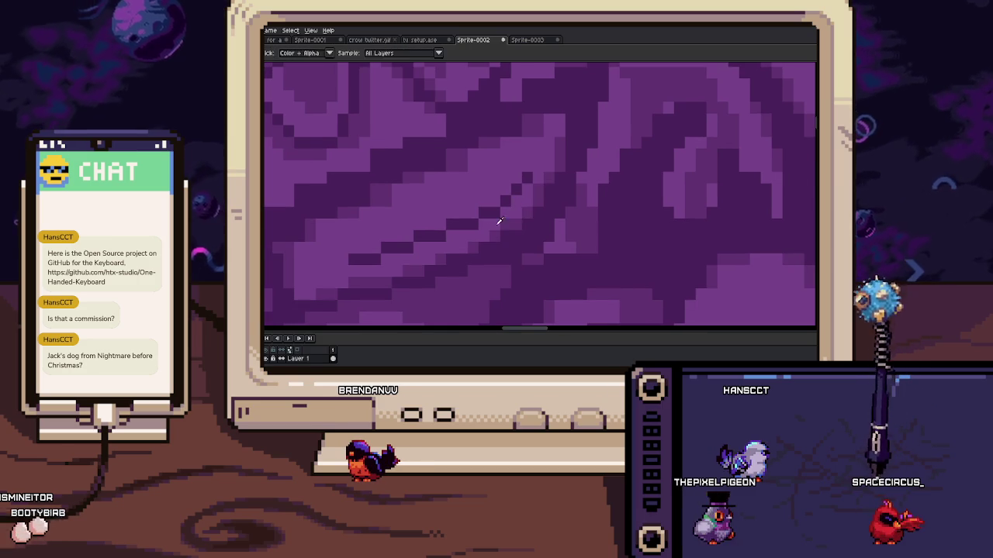
drag(542, 196, 543, 222)
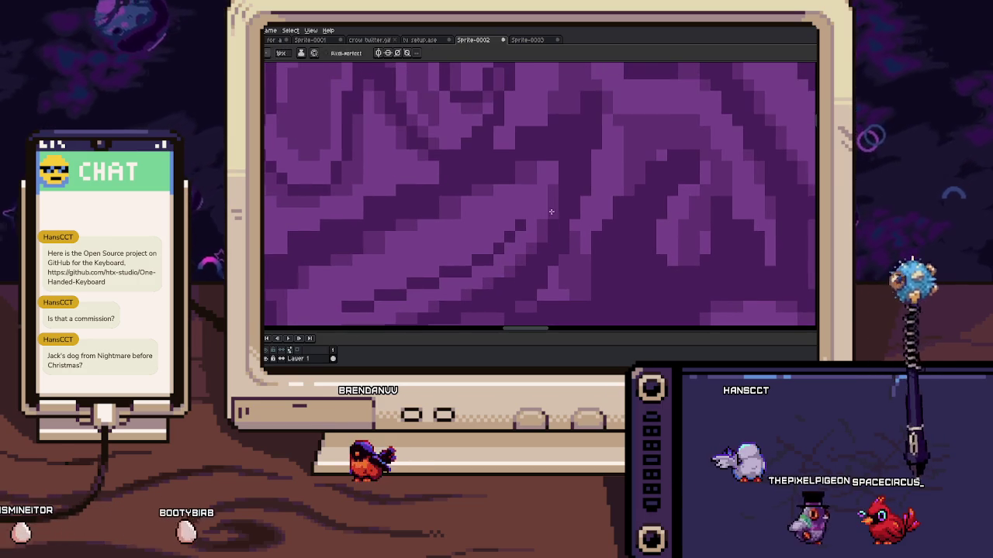
mouse_move(532, 162)
mouse_down()
mouse_move(587, 155)
mouse_move(466, 232)
mouse_up()
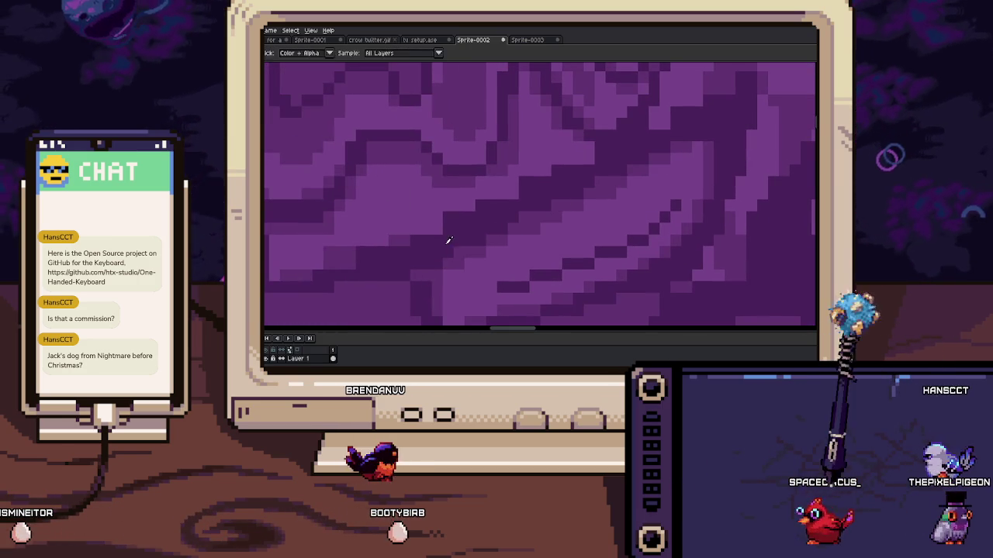
mouse_move(685, 140)
mouse_down()
mouse_move(644, 162)
mouse_move(536, 179)
mouse_move(548, 173)
mouse_up()
scroll(529, 187, left, 2)
scroll(524, 193, left, 2)
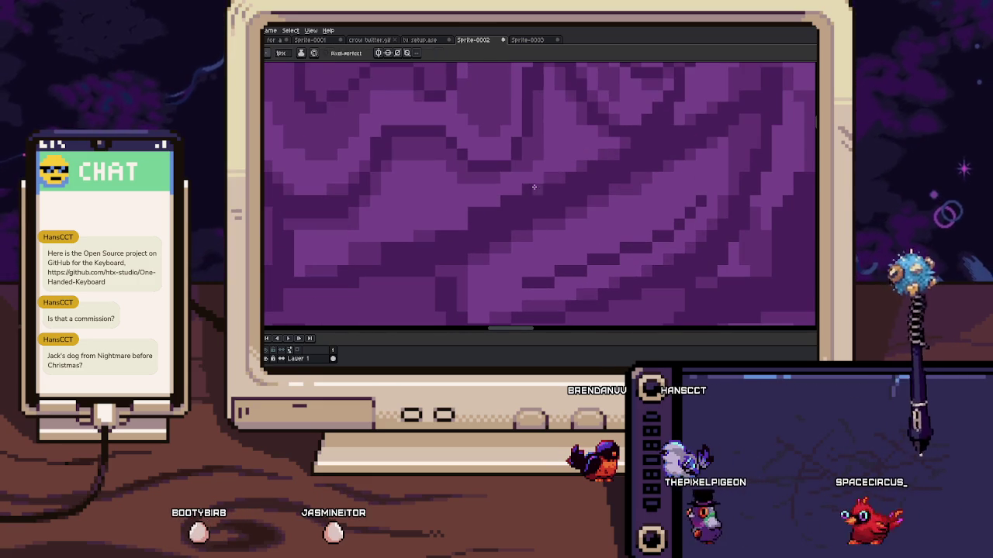
key(b)
scroll(481, 209, down, 2)
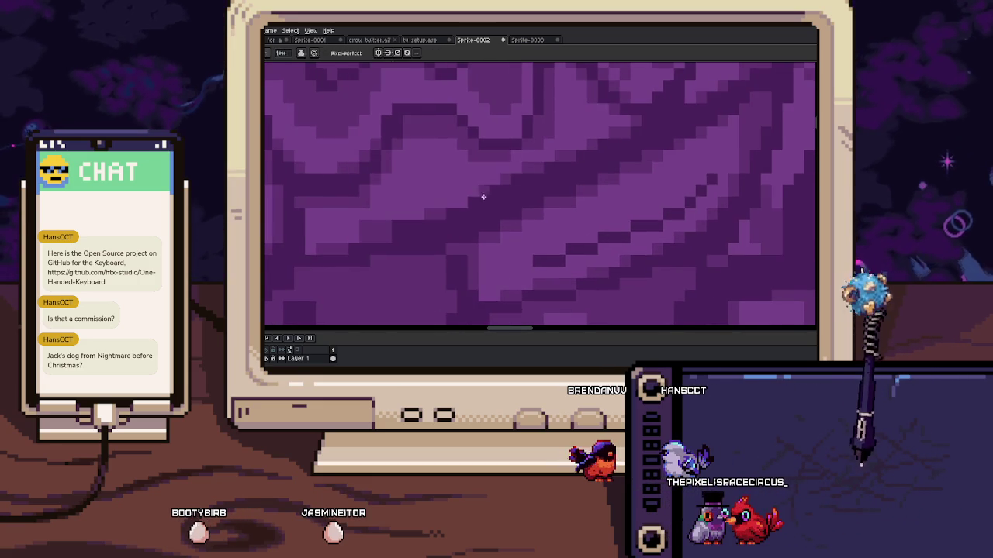
scroll(463, 202, down, 2)
scroll(377, 204, up, 2)
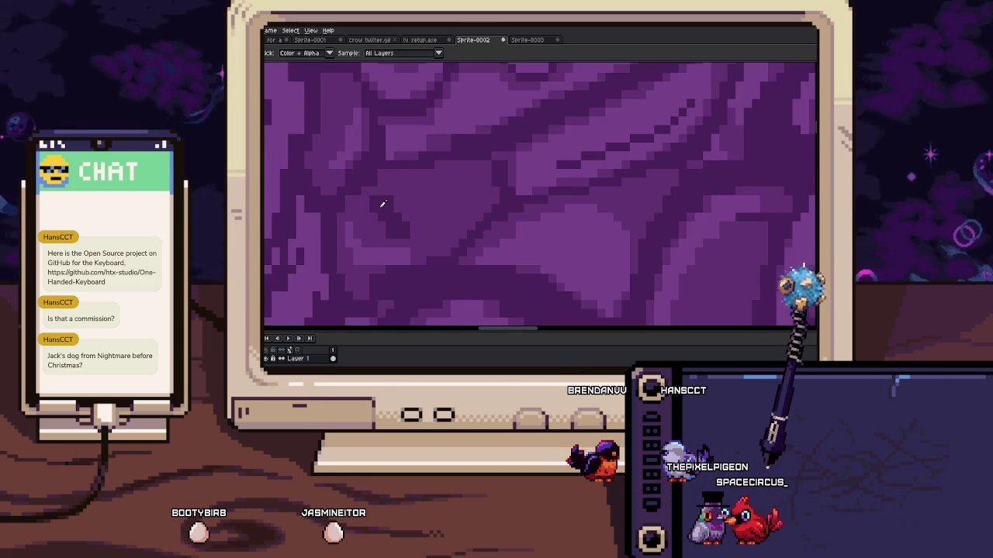
key(i)
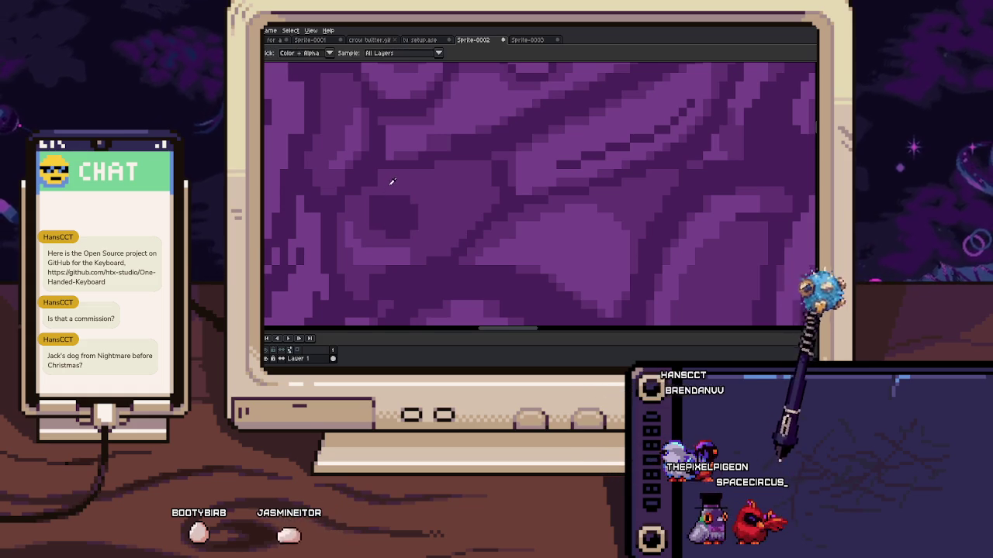
key(b)
mouse_move(489, 206)
mouse_down()
mouse_move(525, 182)
mouse_move(530, 145)
mouse_up()
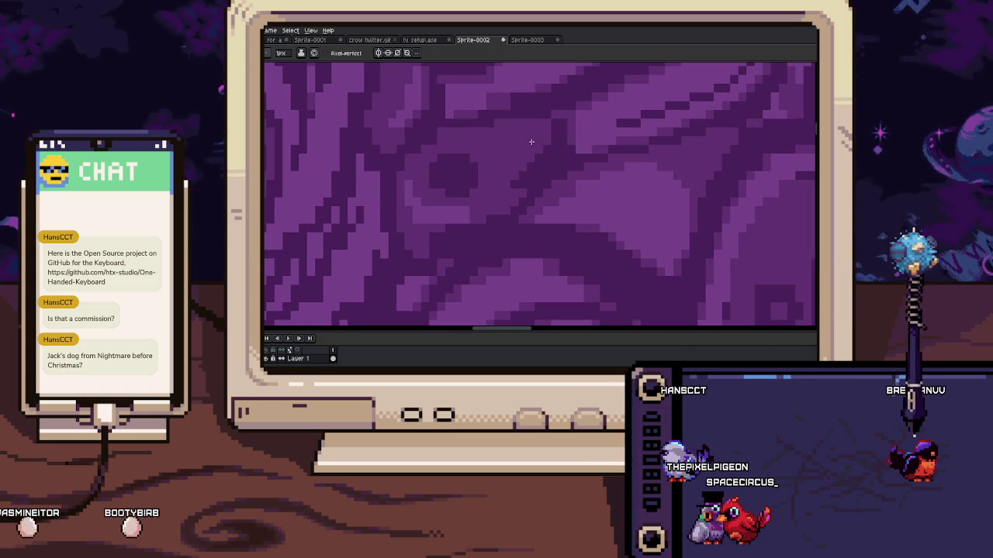
scroll(528, 163, left, 2)
key(i)
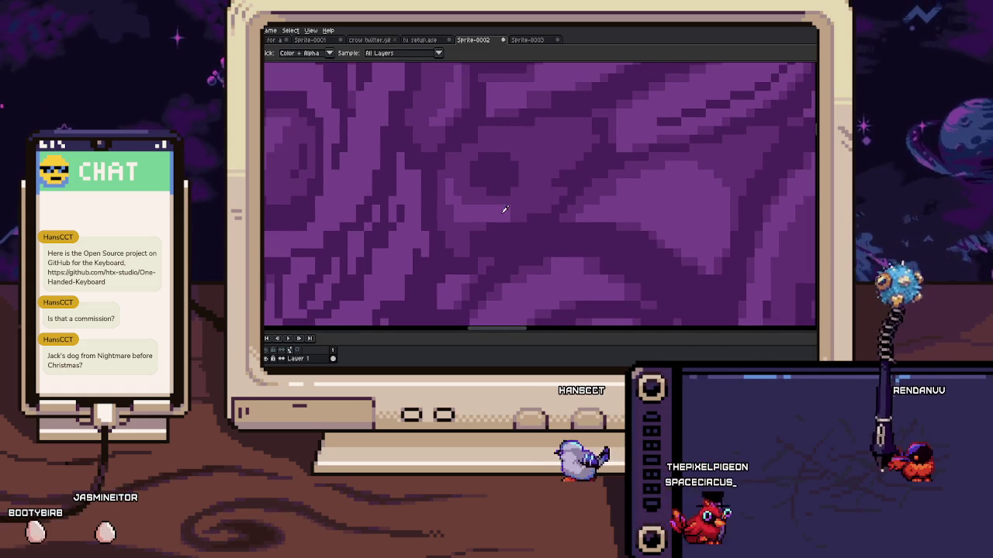
scroll(465, 186, up, 2)
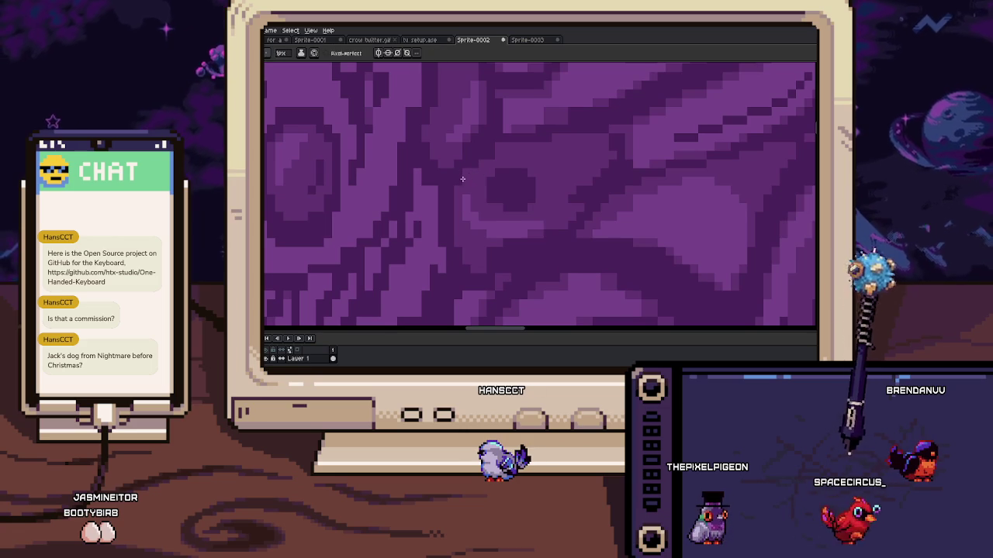
scroll(462, 190, up, 2)
scroll(480, 186, right, 2)
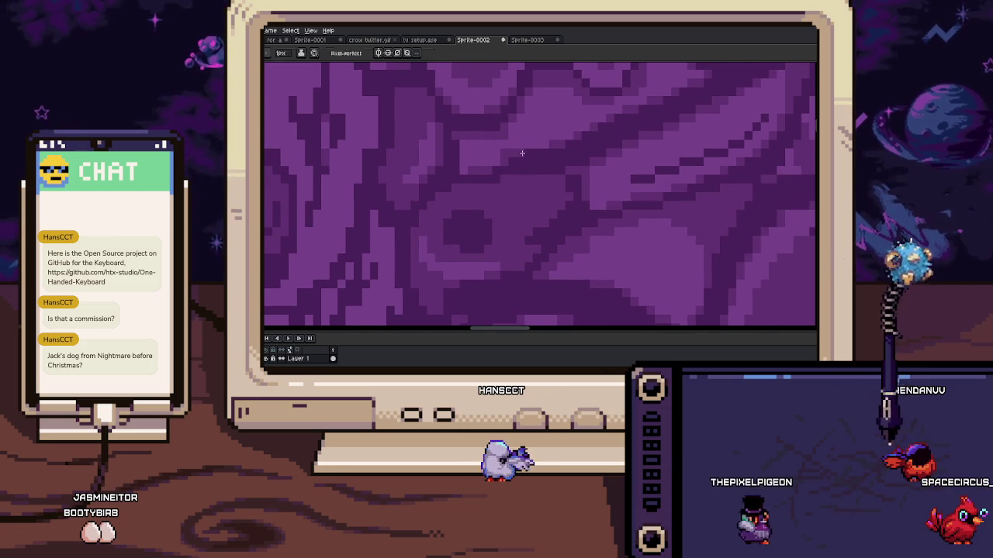
scroll(525, 155, right, 2)
scroll(505, 184, down, 2)
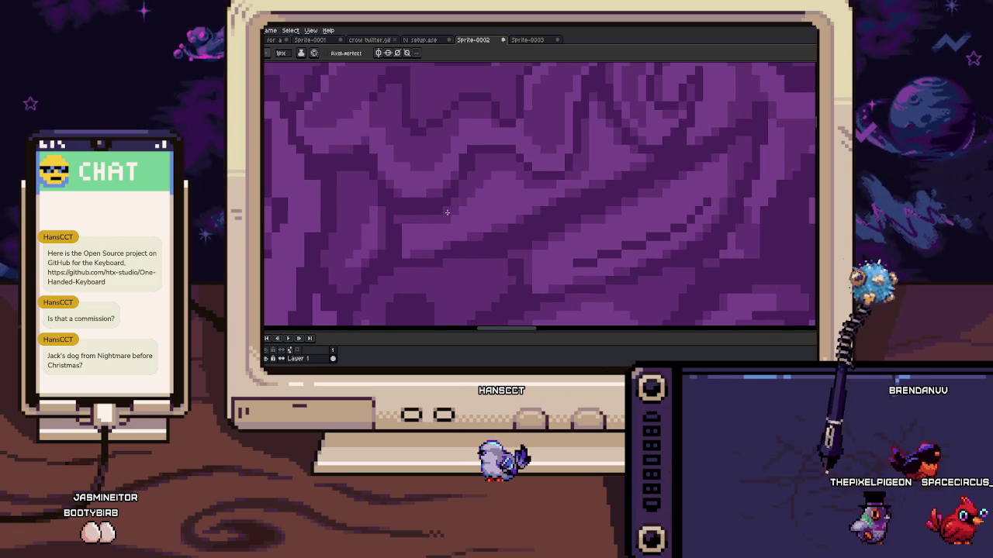
scroll(445, 217, down, 1)
scroll(450, 232, down, 1)
scroll(497, 218, down, 1)
scroll(494, 256, down, 1)
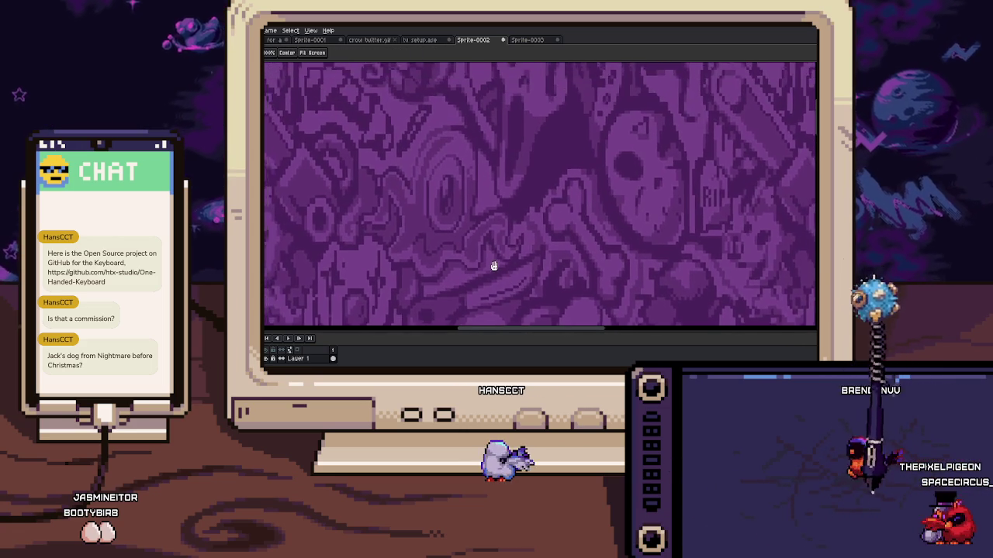
scroll(494, 264, right, 2)
scroll(450, 277, right, 2)
scroll(412, 288, up, 1)
scroll(470, 251, up, 1)
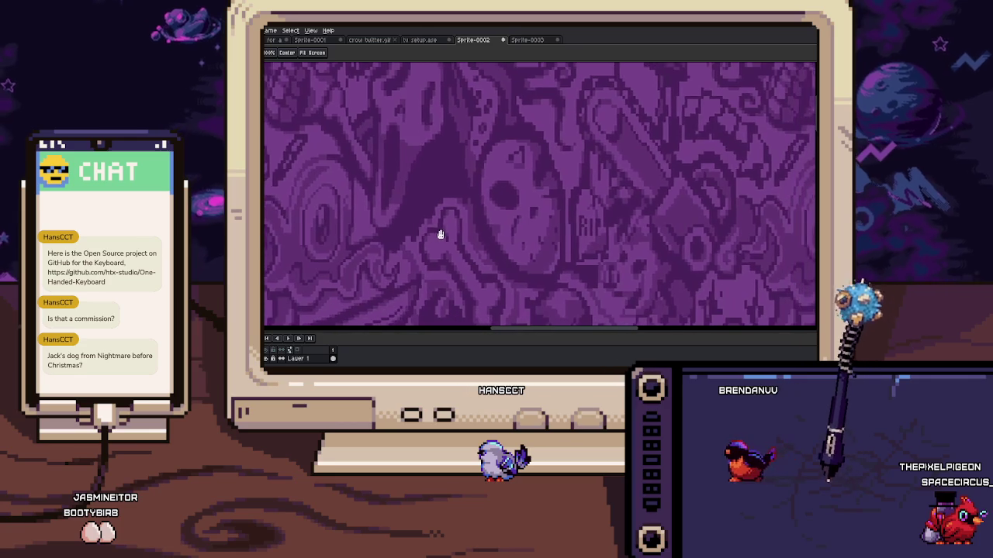
scroll(438, 225, left, 1)
scroll(437, 222, up, 1)
scroll(465, 209, up, 1)
scroll(543, 190, up, 1)
key(b)
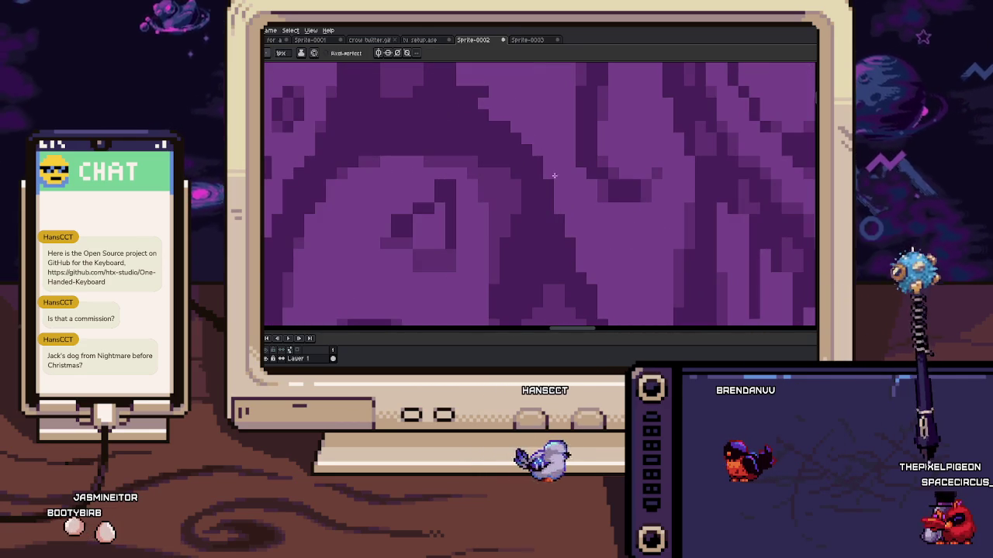
scroll(504, 155, down, 2)
scroll(466, 163, down, 1)
scroll(439, 174, up, 2)
scroll(440, 174, up, 1)
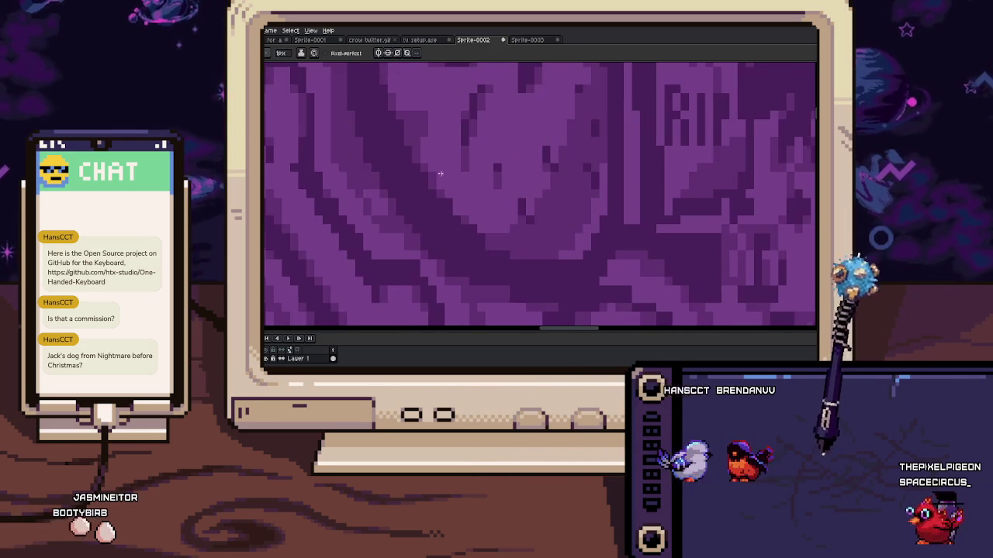
scroll(446, 194, up, 1)
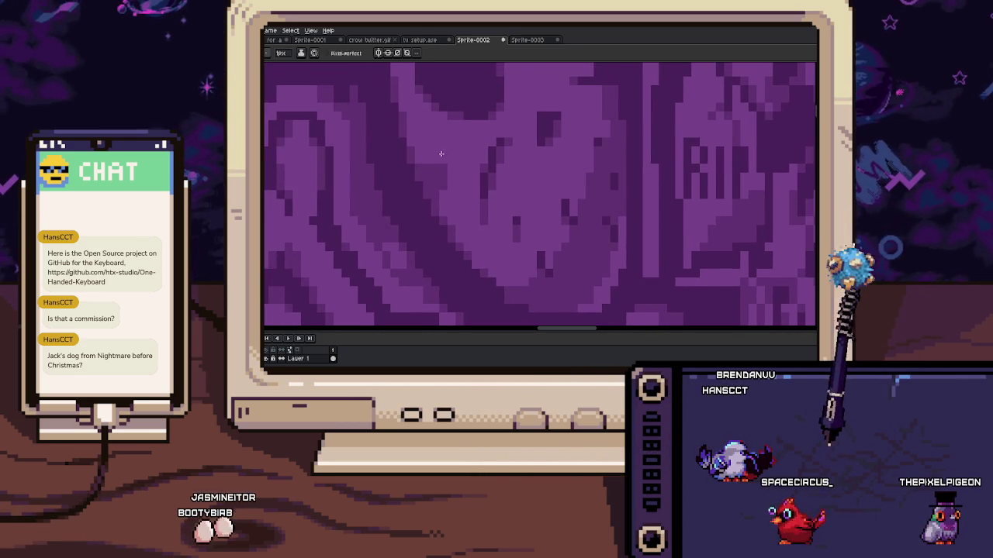
scroll(451, 168, up, 2)
drag(451, 248, 432, 137)
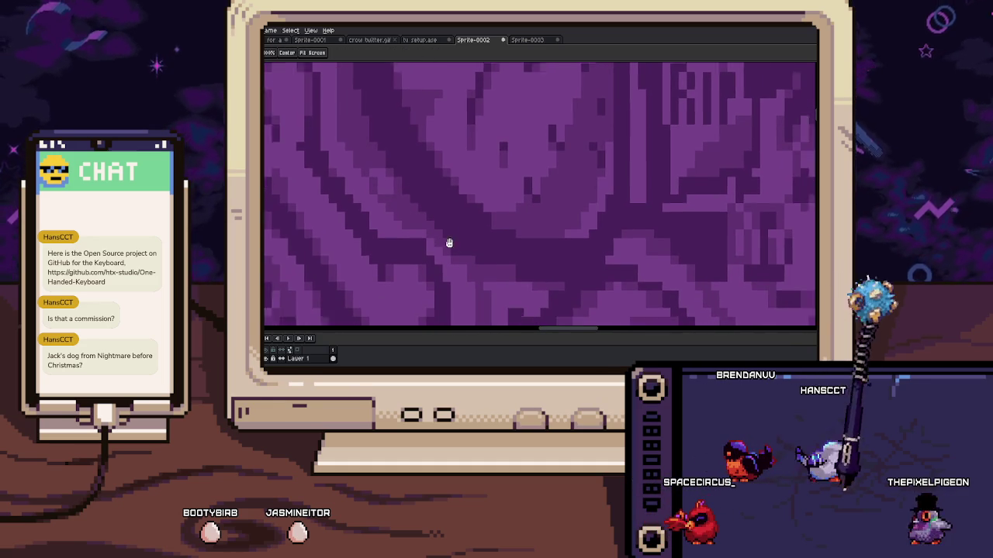
scroll(434, 229, up, 1)
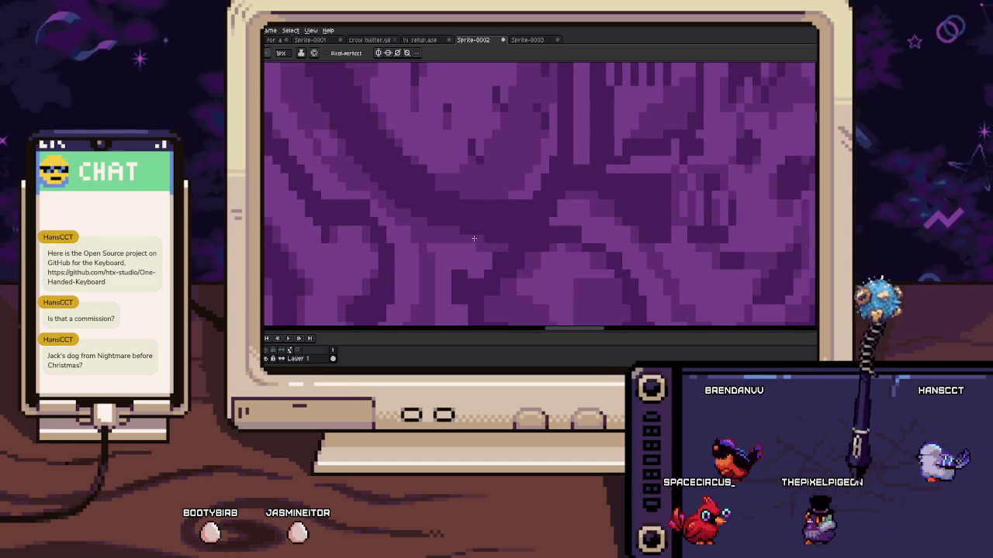
drag(470, 233, 459, 191)
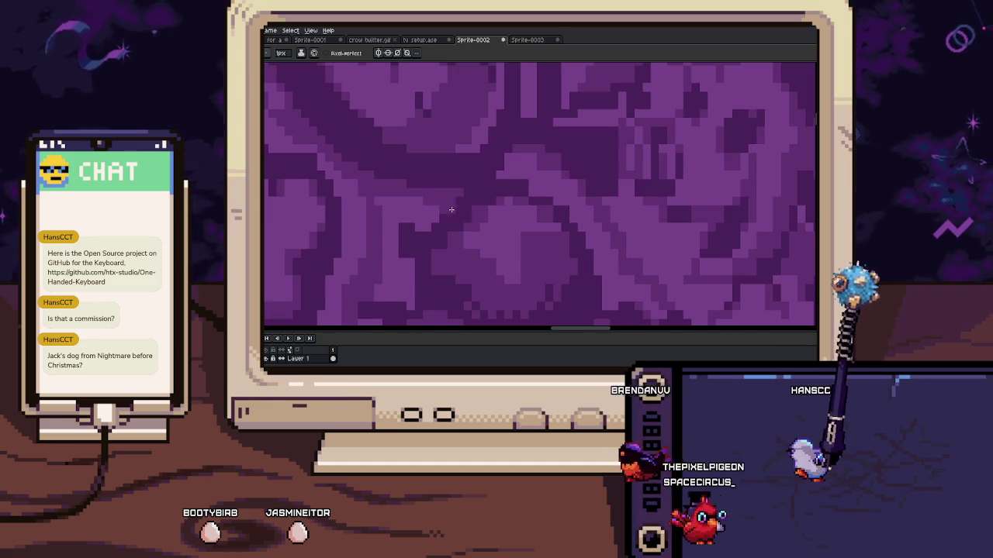
drag(478, 209, 503, 176)
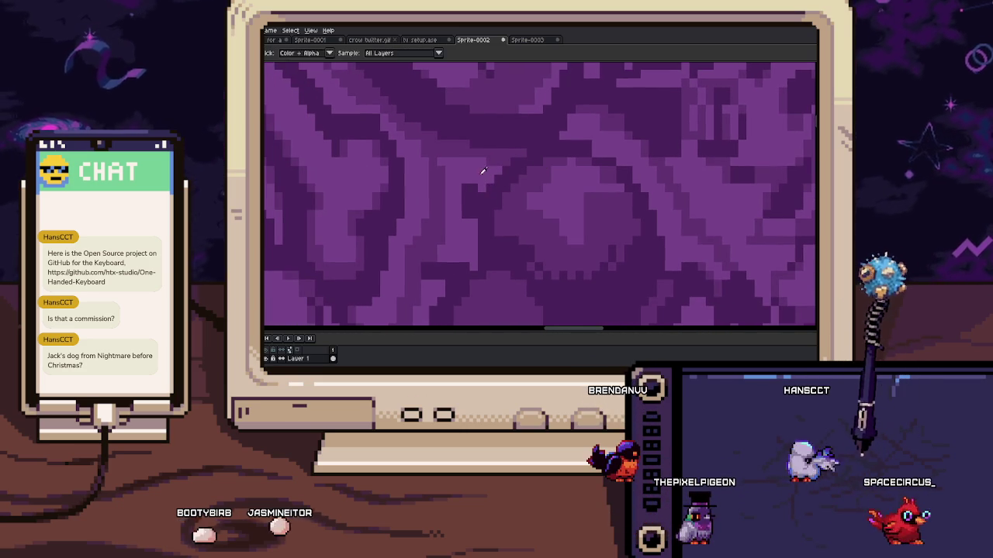
scroll(464, 191, down, 3)
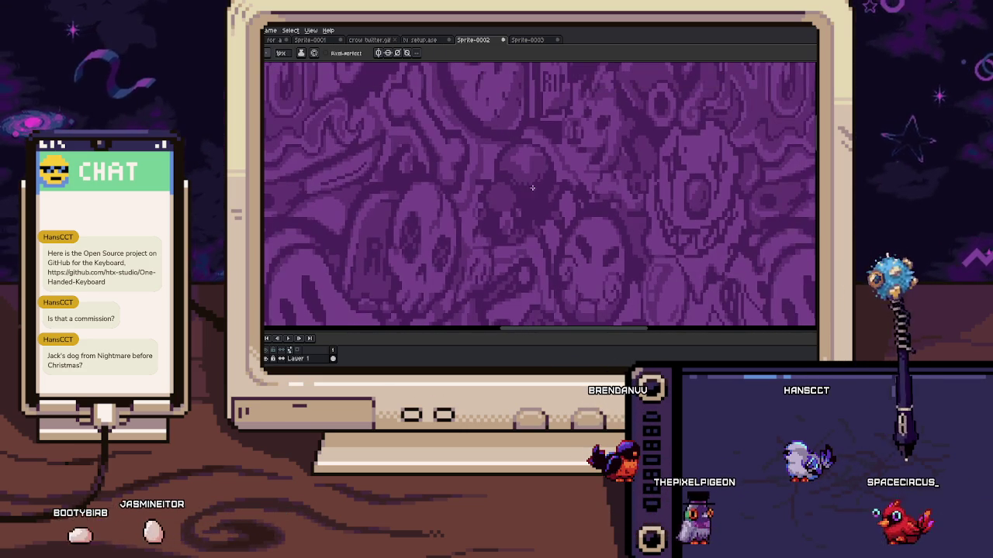
scroll(532, 179, up, 3)
mouse_move(532, 178)
mouse_down()
mouse_move(507, 171)
mouse_move(479, 228)
mouse_up()
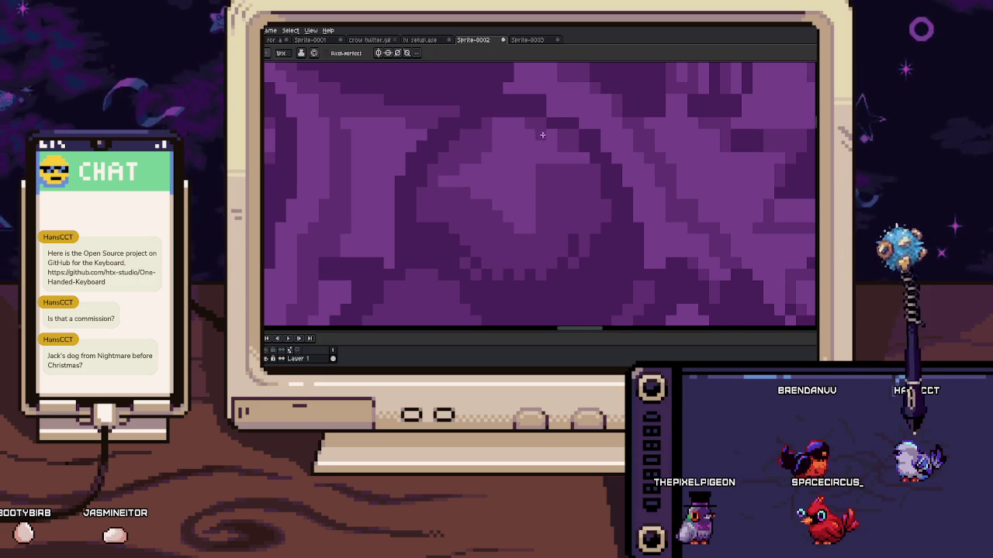
drag(541, 134, 515, 159)
key(b)
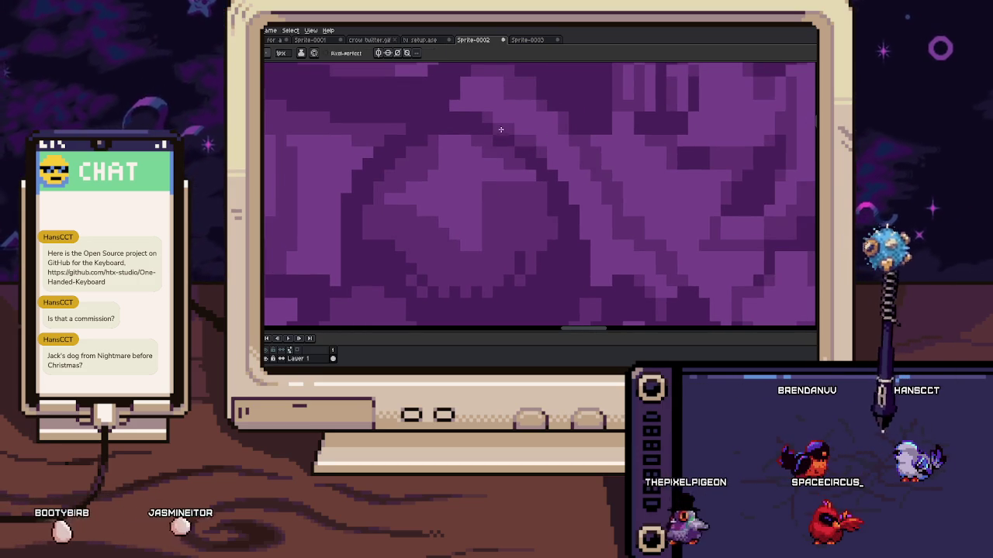
scroll(509, 155, down, 1)
scroll(504, 178, down, 1)
scroll(504, 188, down, 2)
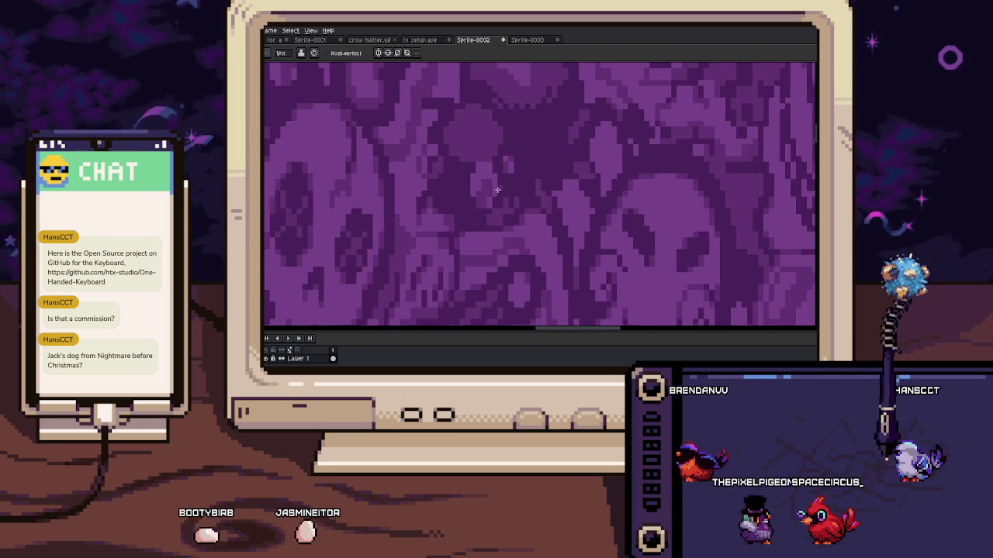
scroll(504, 188, up, 1)
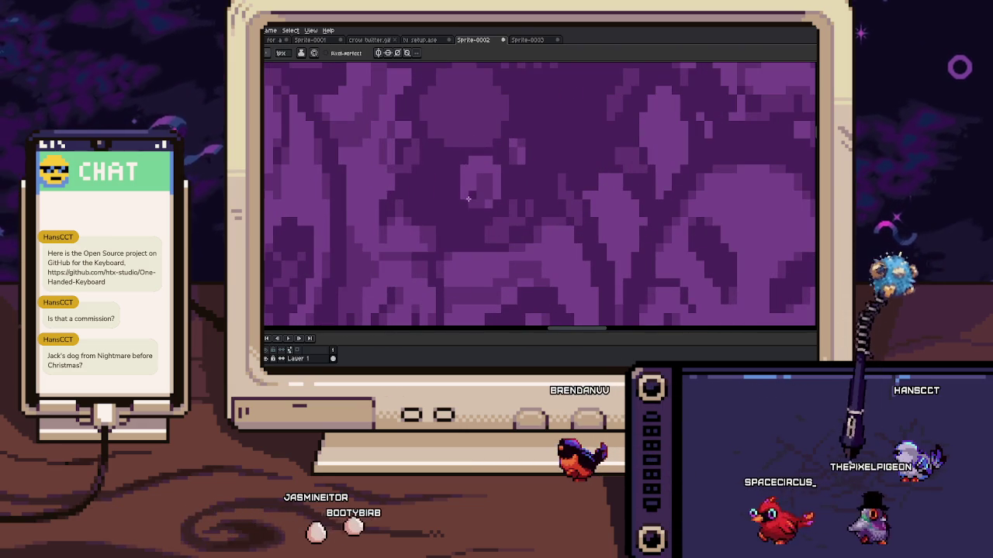
scroll(489, 178, down, 1)
scroll(508, 202, up, 1)
key(i)
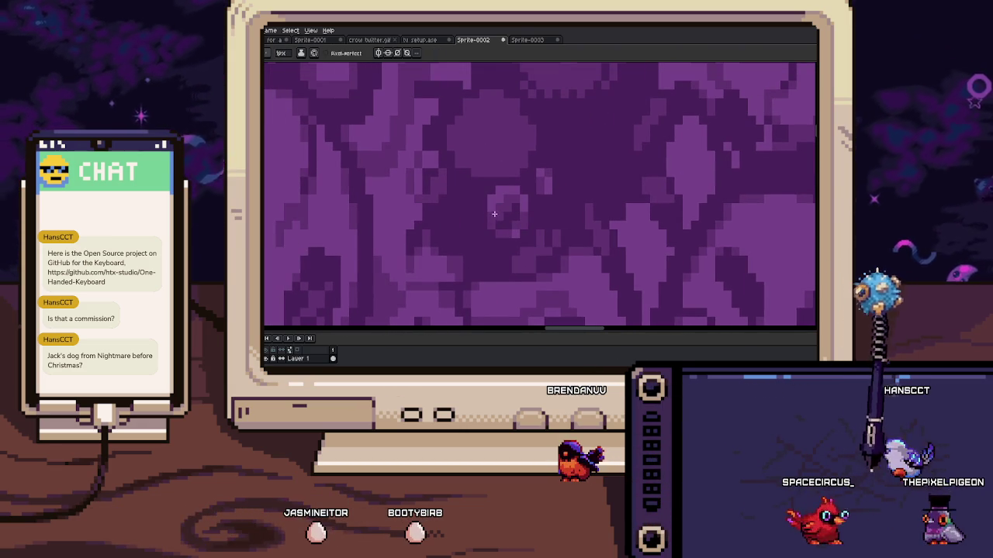
scroll(489, 208, up, 1)
scroll(437, 162, up, 1)
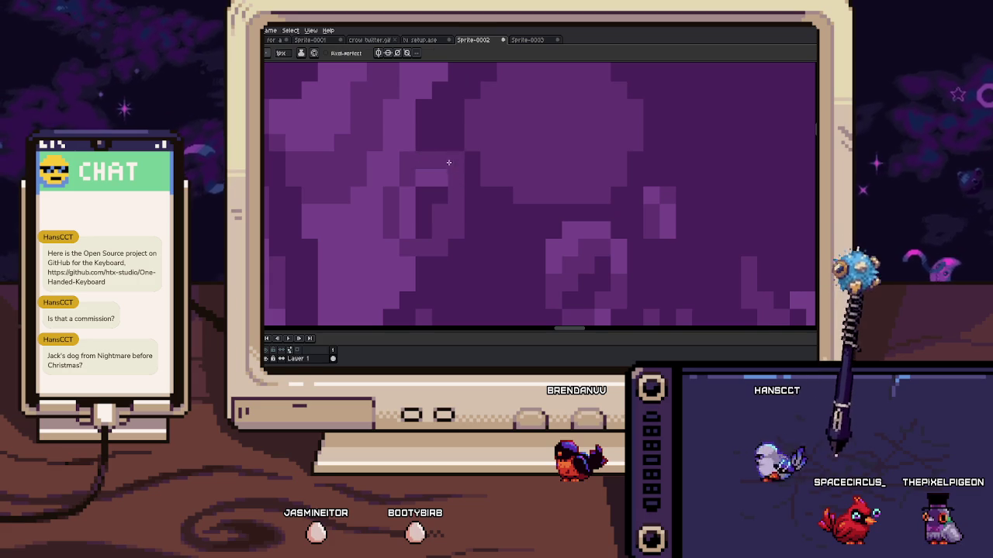
scroll(442, 175, down, 1)
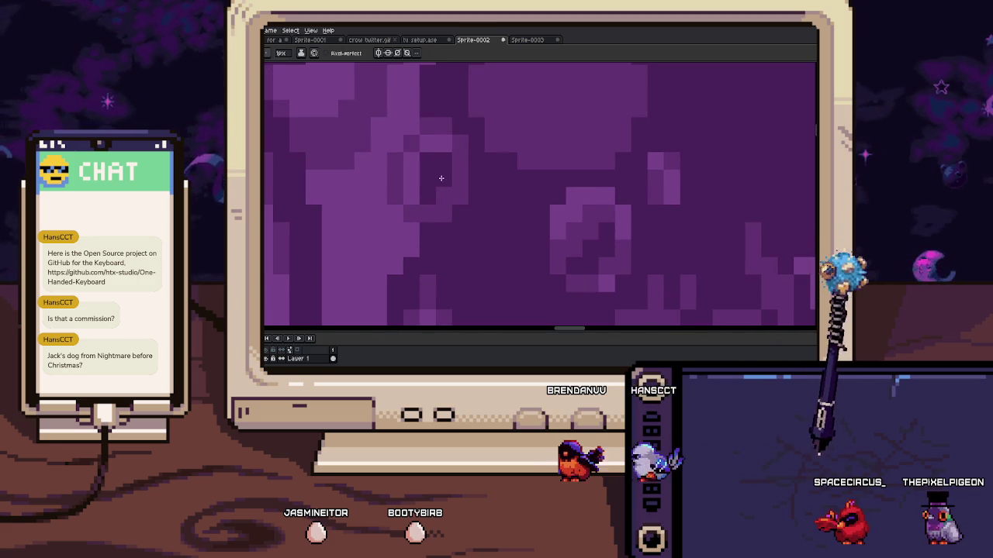
scroll(439, 176, down, 4)
scroll(489, 212, down, 1)
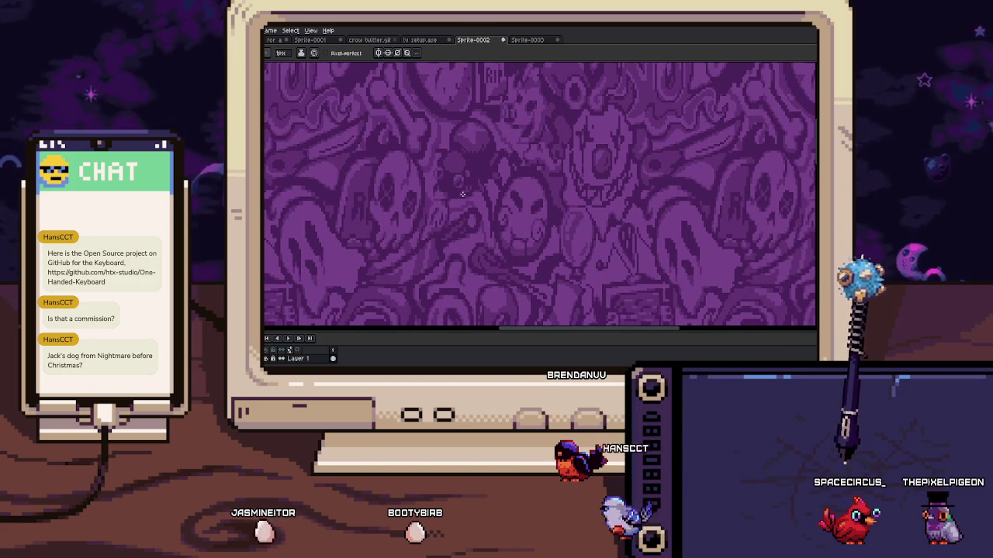
scroll(531, 269, up, 2)
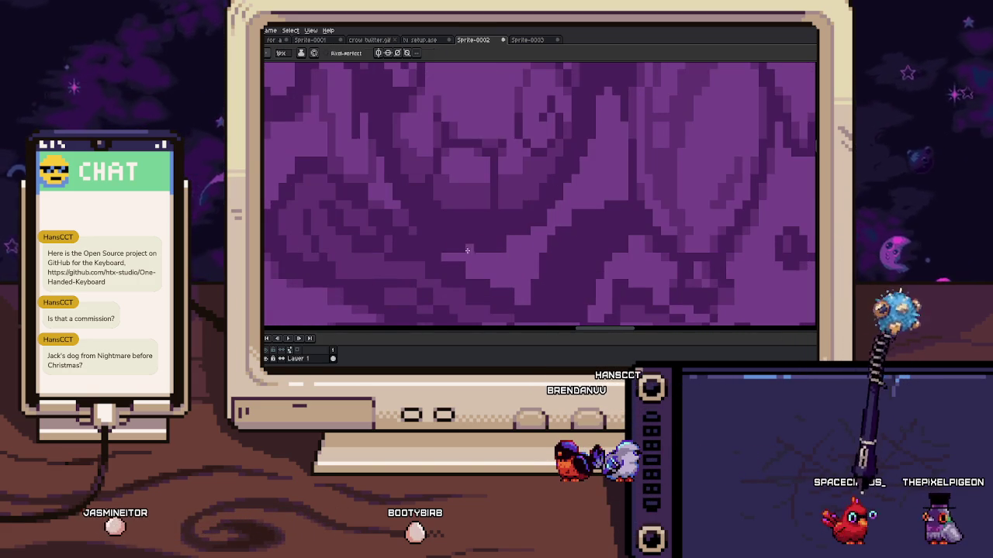
scroll(487, 222, up, 2)
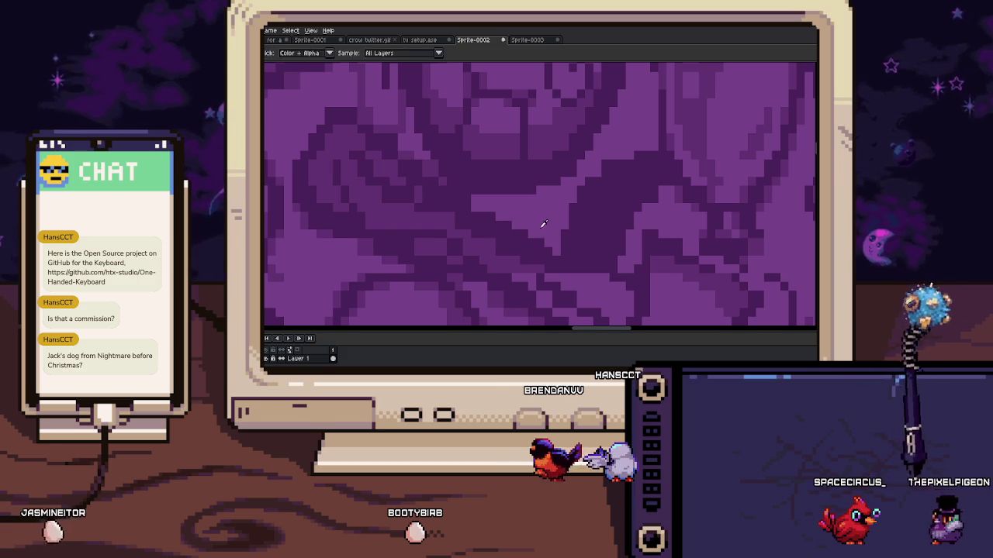
scroll(496, 225, down, 1)
key(i)
key(b)
scroll(418, 142, down, 1)
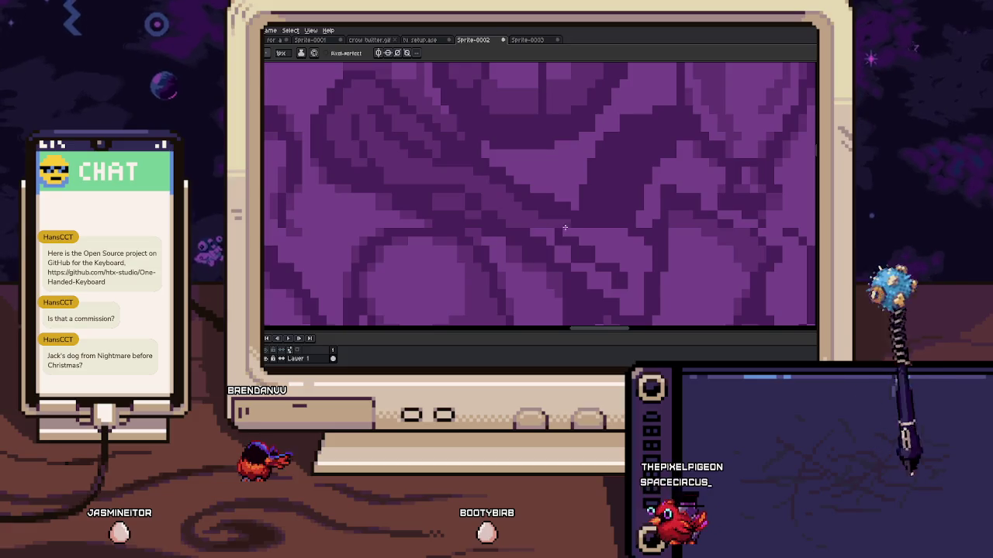
drag(418, 142, 526, 191)
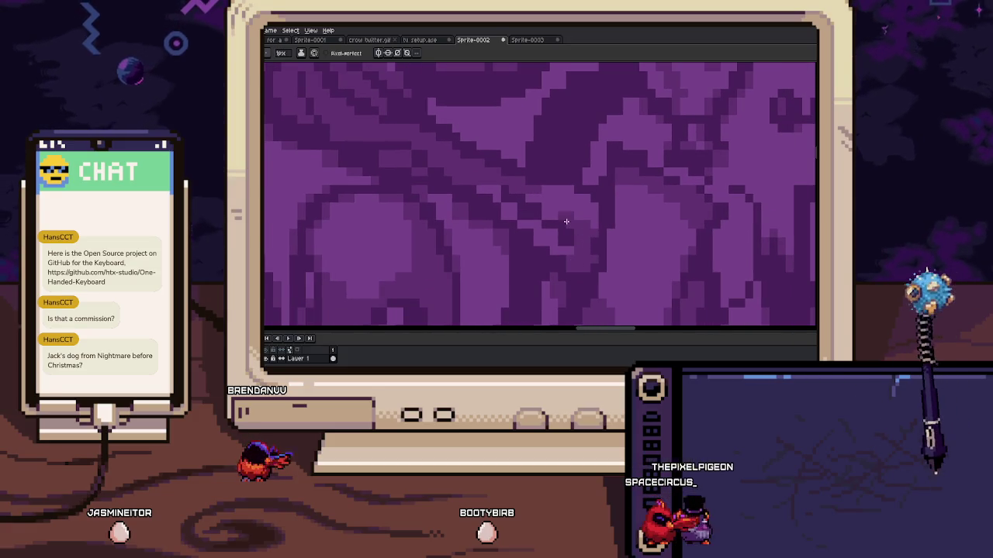
key(b)
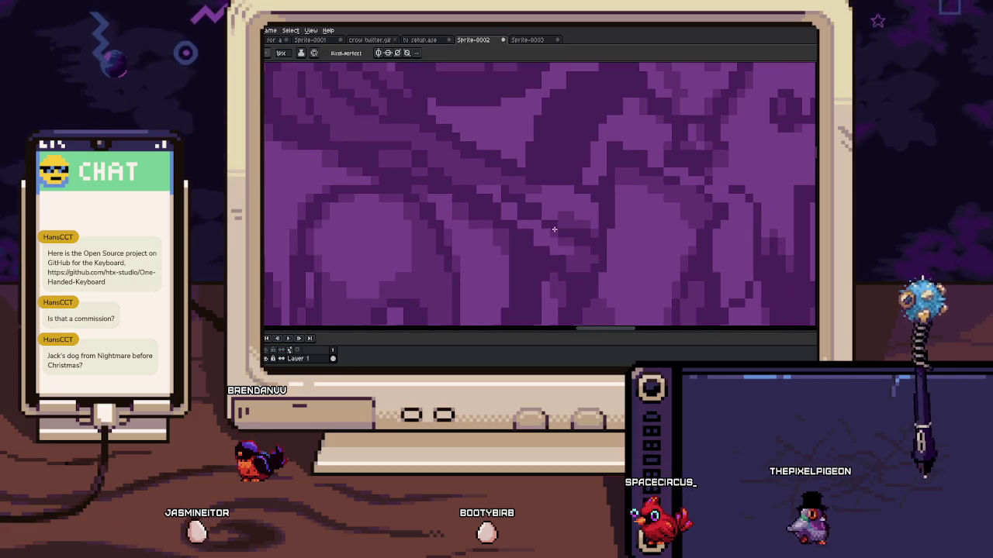
mouse_move(536, 206)
mouse_down()
mouse_move(583, 219)
mouse_move(550, 219)
mouse_move(546, 180)
mouse_move(473, 185)
mouse_up()
key(i)
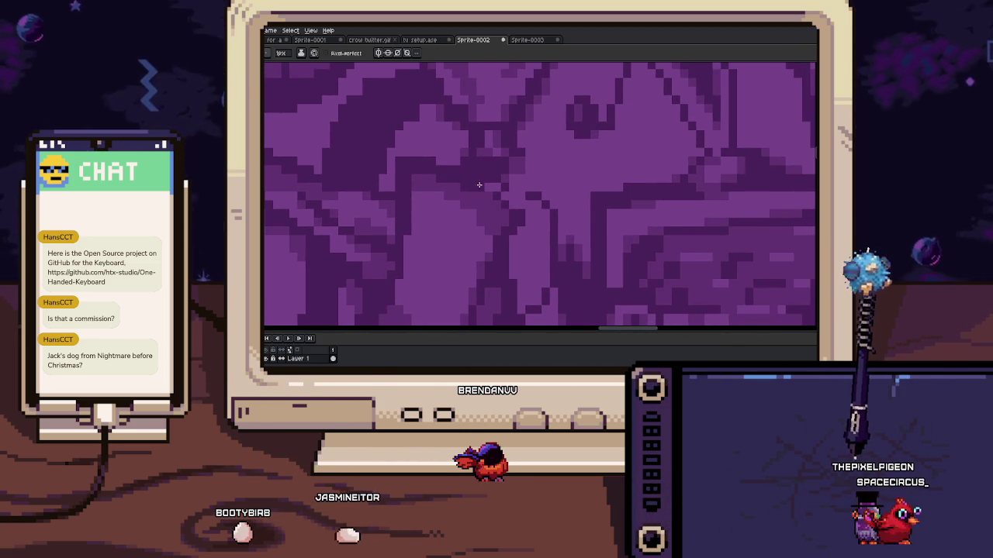
scroll(500, 195, down, 2)
scroll(503, 173, down, 1)
scroll(501, 186, down, 2)
scroll(501, 231, up, 2)
scroll(486, 246, up, 2)
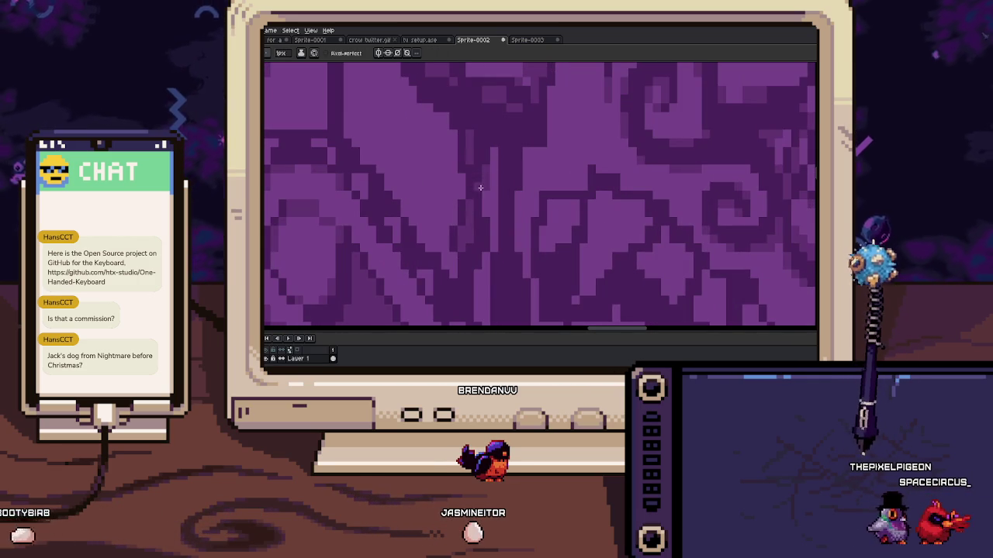
key(b)
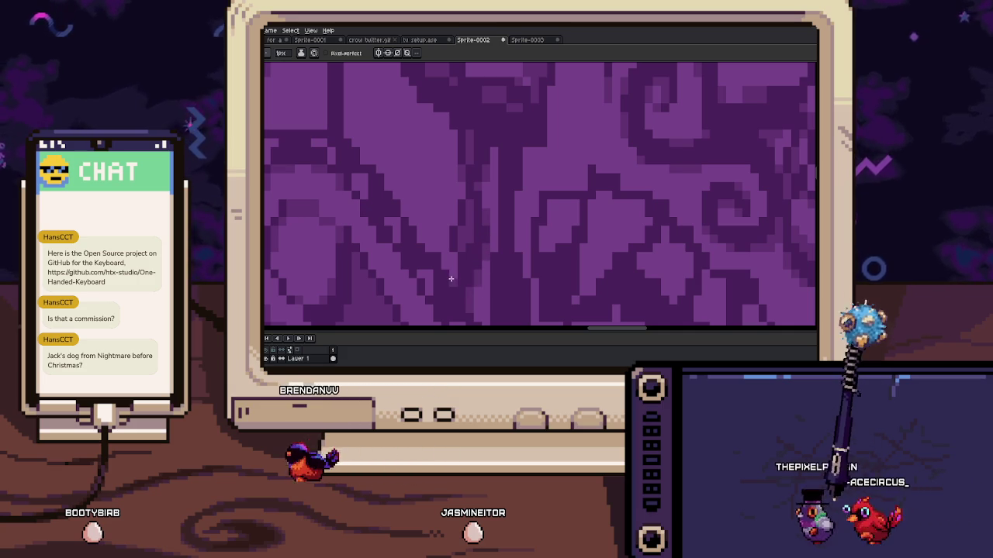
key(i)
key(b)
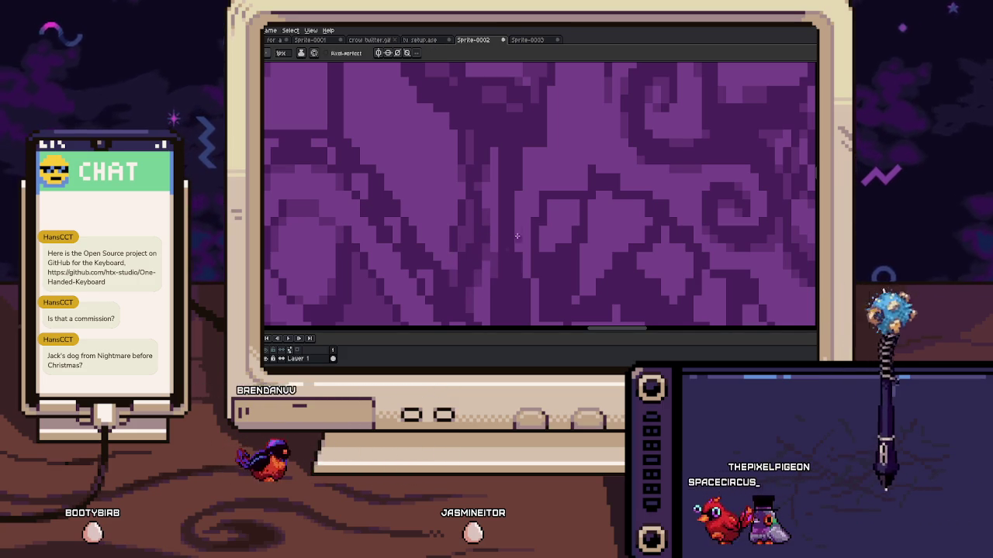
scroll(520, 170, down, 2)
scroll(516, 233, down, 2)
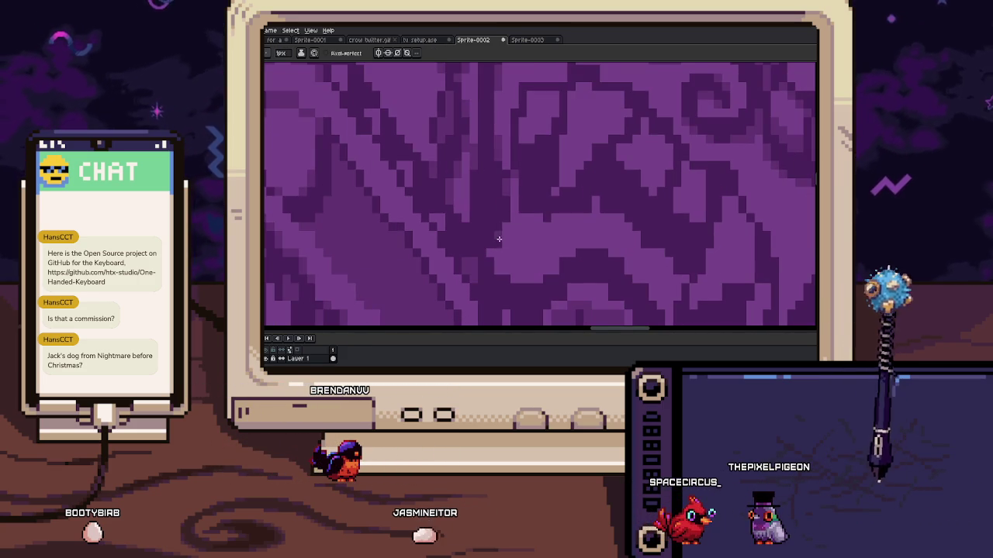
scroll(491, 251, down, 2)
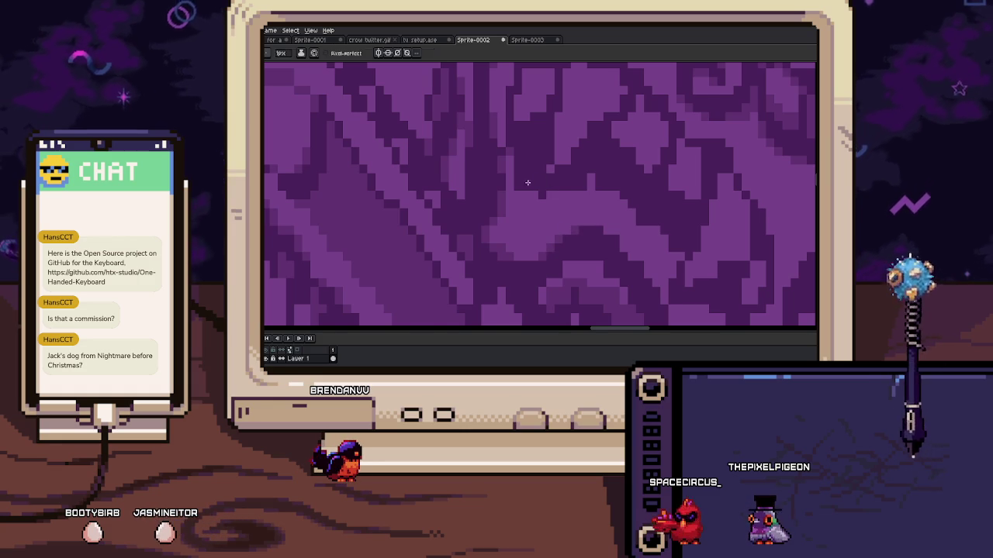
scroll(551, 209, down, 3)
scroll(548, 193, up, 2)
Sample the dark purple outline colour and paint the stray pixel with it
drag(532, 173, 504, 197)
key(w)
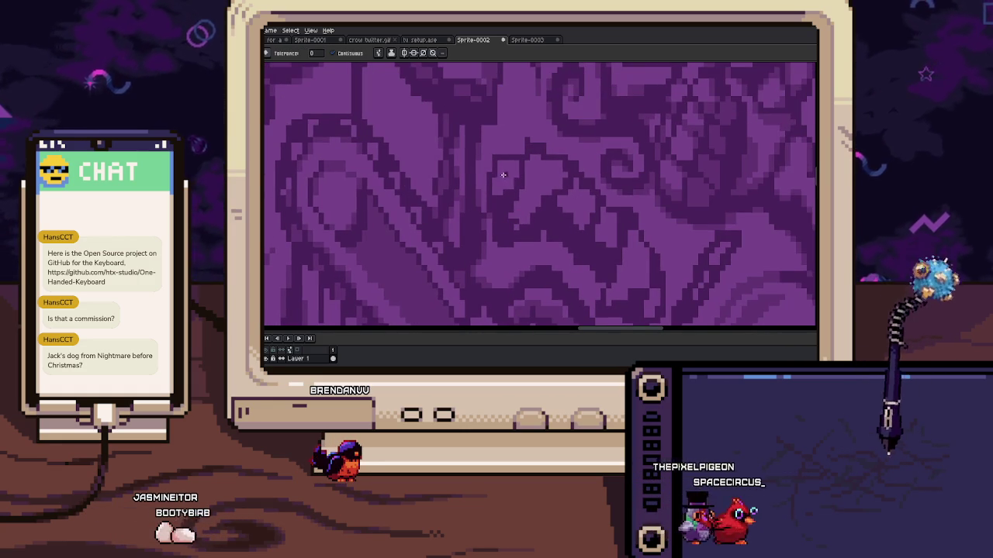
scroll(563, 197, down, 1)
scroll(602, 239, up, 1)
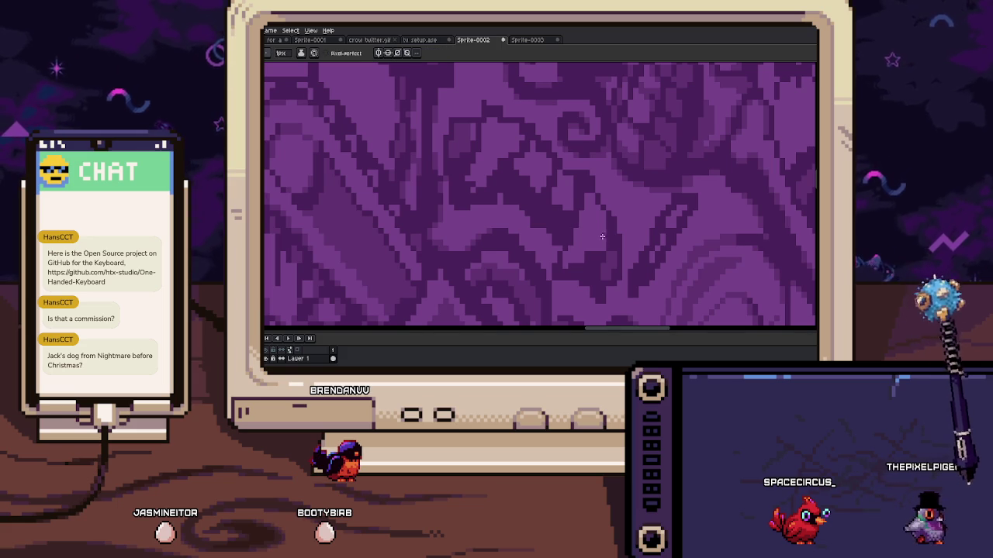
scroll(578, 257, up, 1)
key(i)
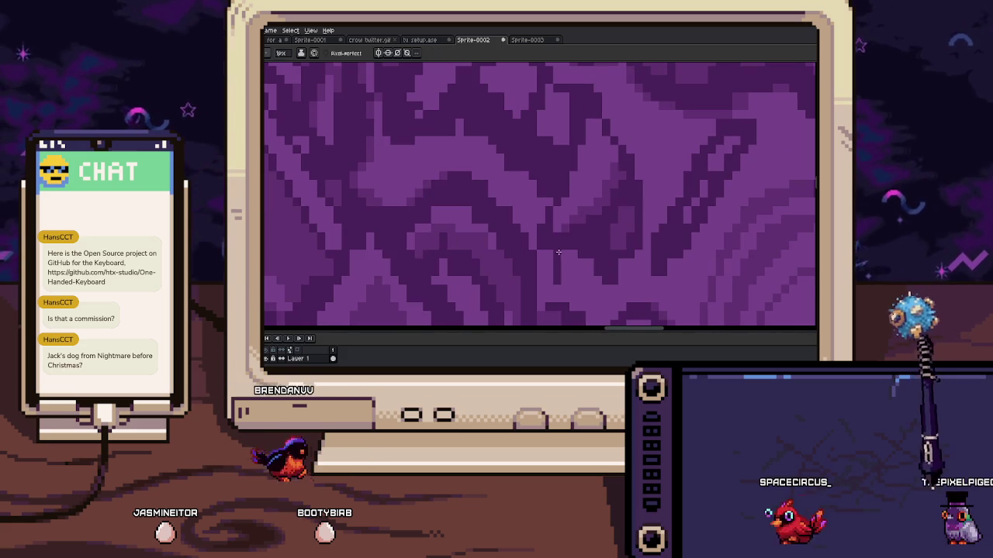
scroll(561, 222, down, 2)
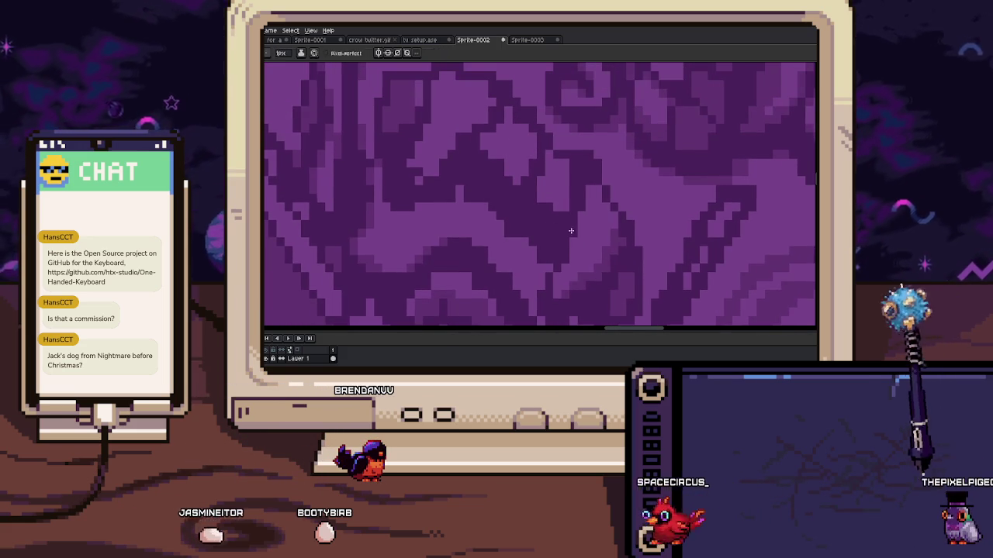
scroll(540, 199, up, 2)
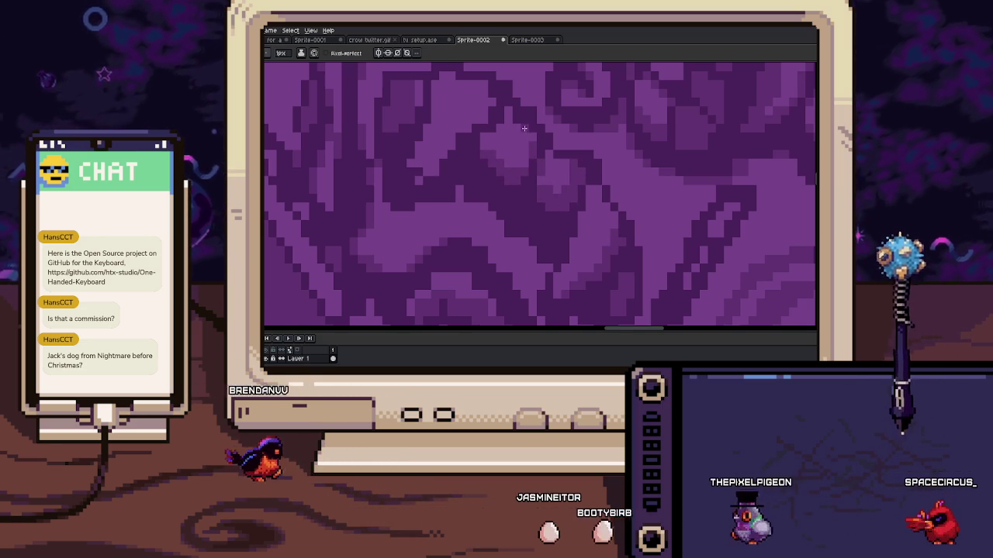
key(i)
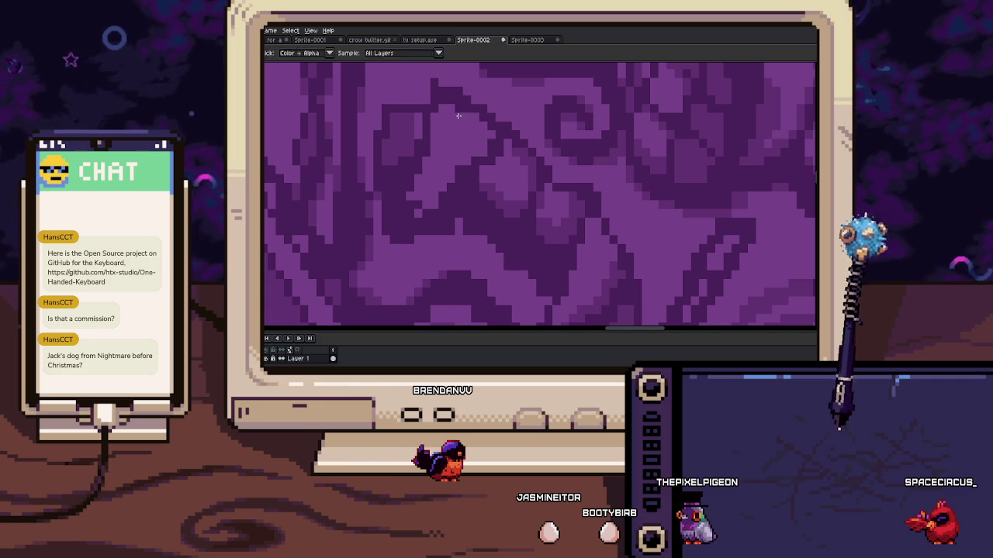
scroll(460, 116, up, 2)
key(b)
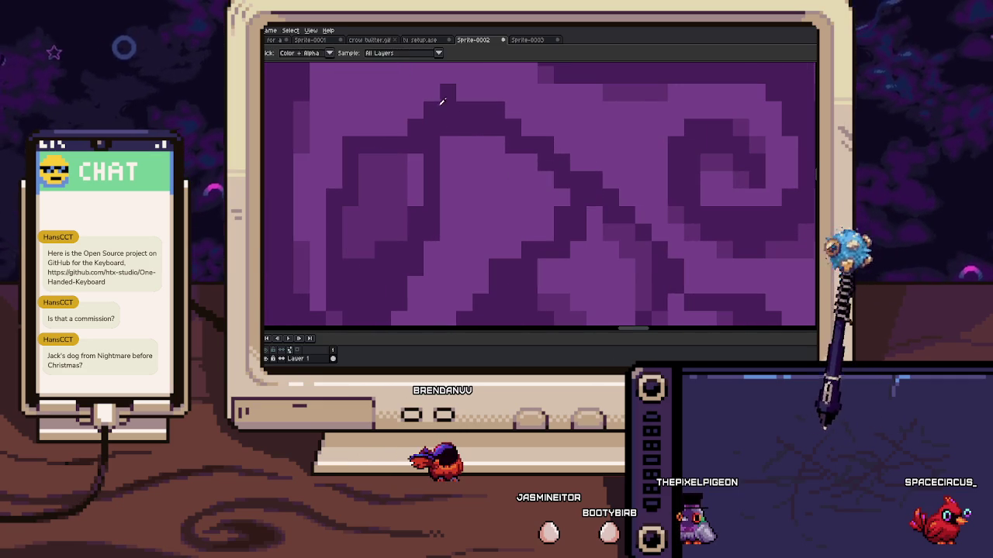
click(435, 105)
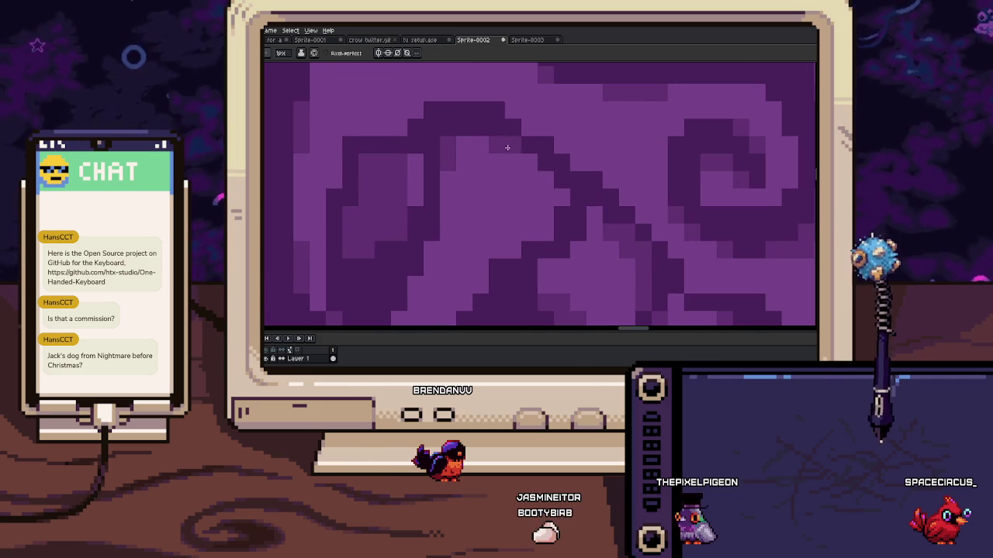
Zoom around the pattern and sample its colours again with the Eyedropper
scroll(552, 167, down, 2)
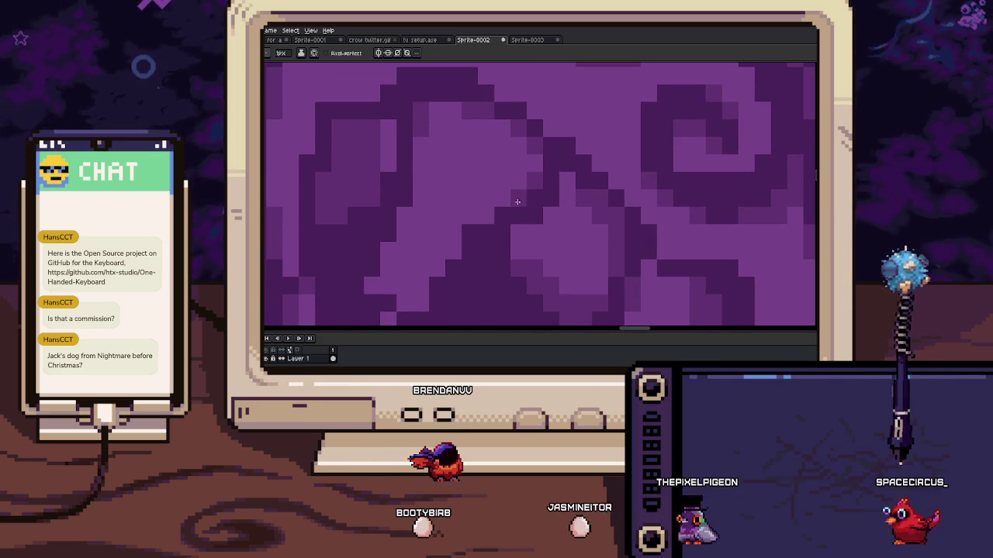
scroll(509, 194, down, 2)
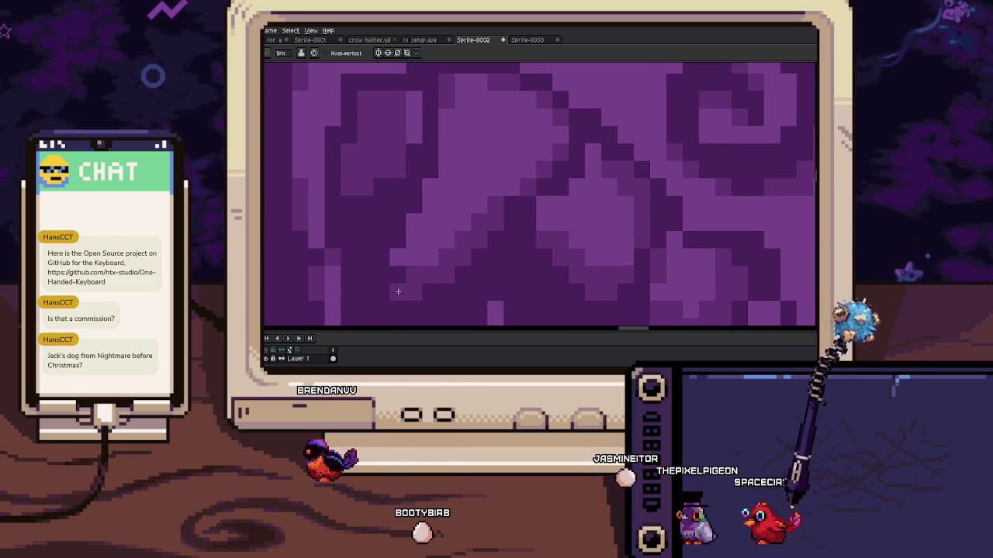
scroll(432, 178, down, 1)
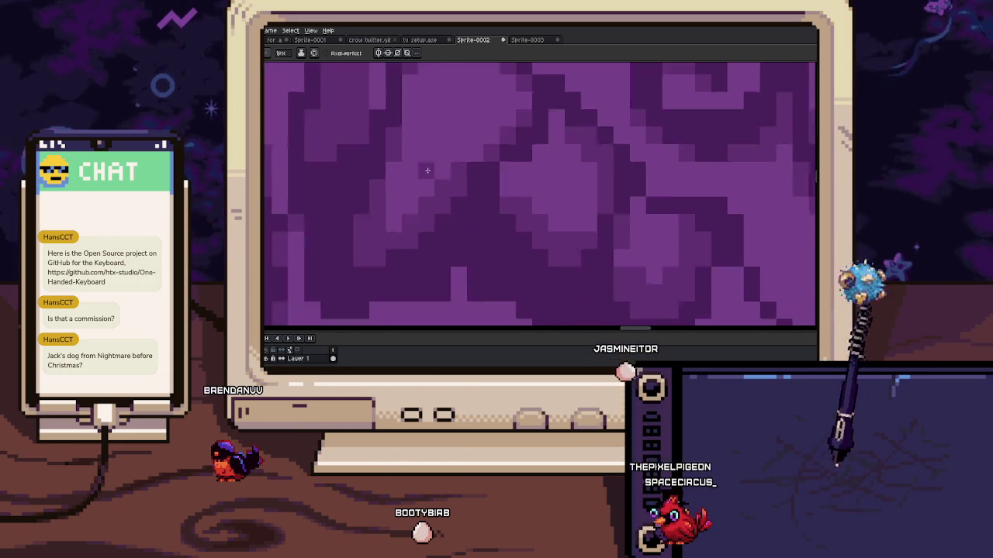
scroll(478, 208, down, 2)
scroll(472, 205, up, 3)
key(i)
key(alt)
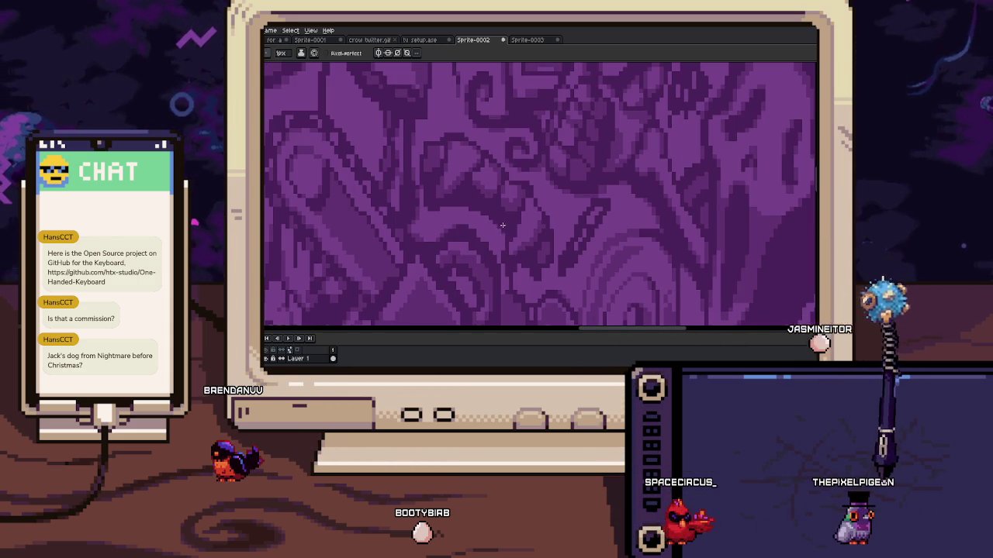
scroll(479, 162, up, 2)
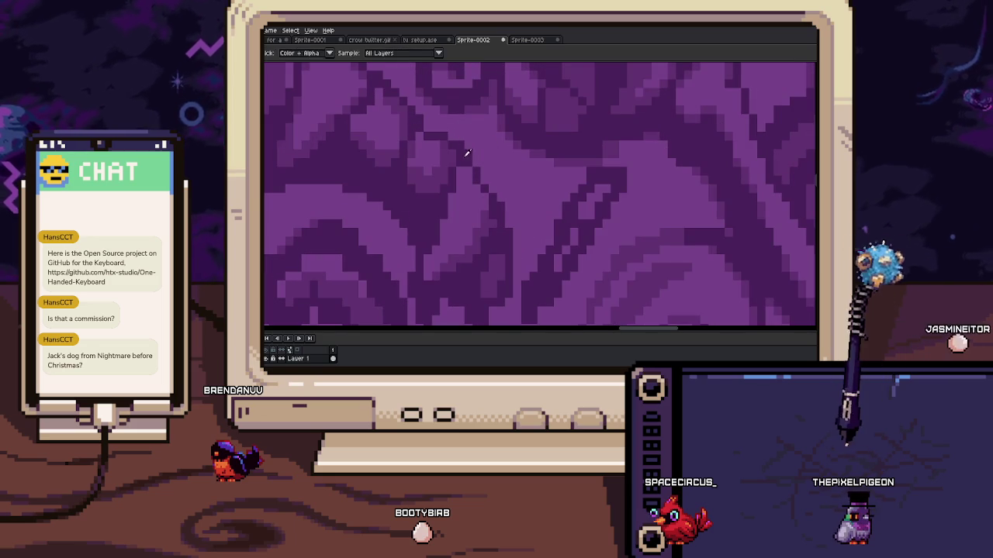
scroll(413, 117, down, 2)
scroll(433, 256, down, 3)
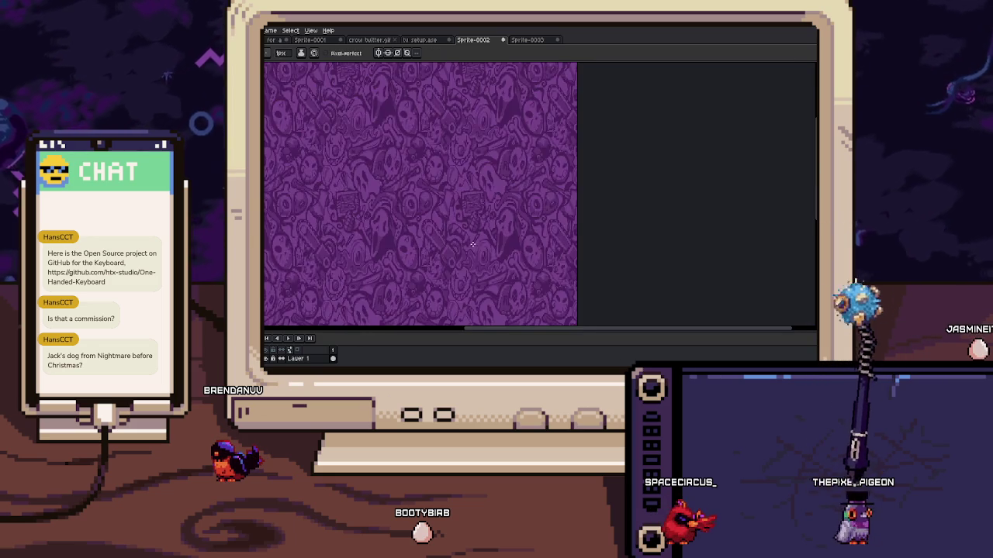
Zoom out over the tiled pattern and turn the centre tile into a custom brush
scroll(466, 244, down, 2)
scroll(497, 233, down, 1)
scroll(501, 237, up, 3)
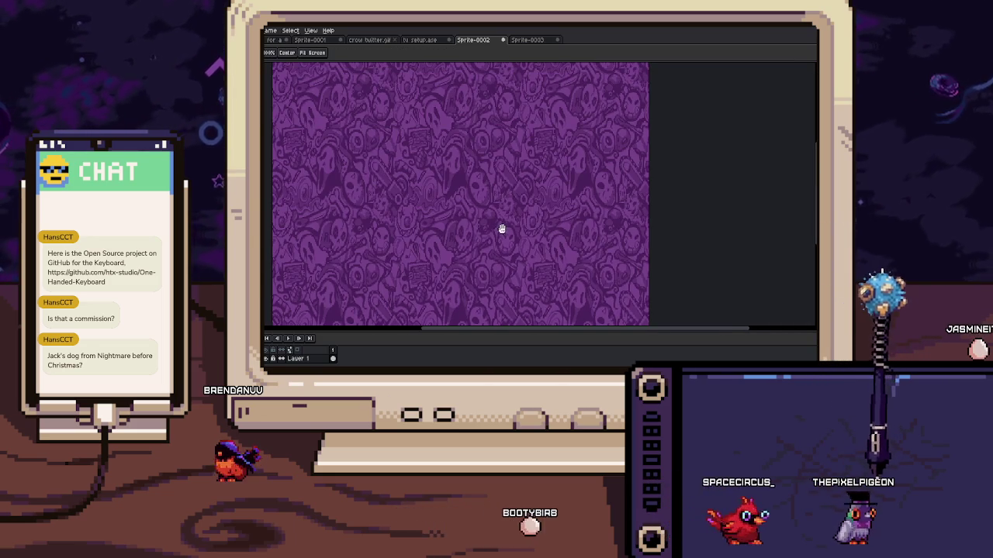
scroll(423, 236, up, 3)
scroll(414, 238, up, 1)
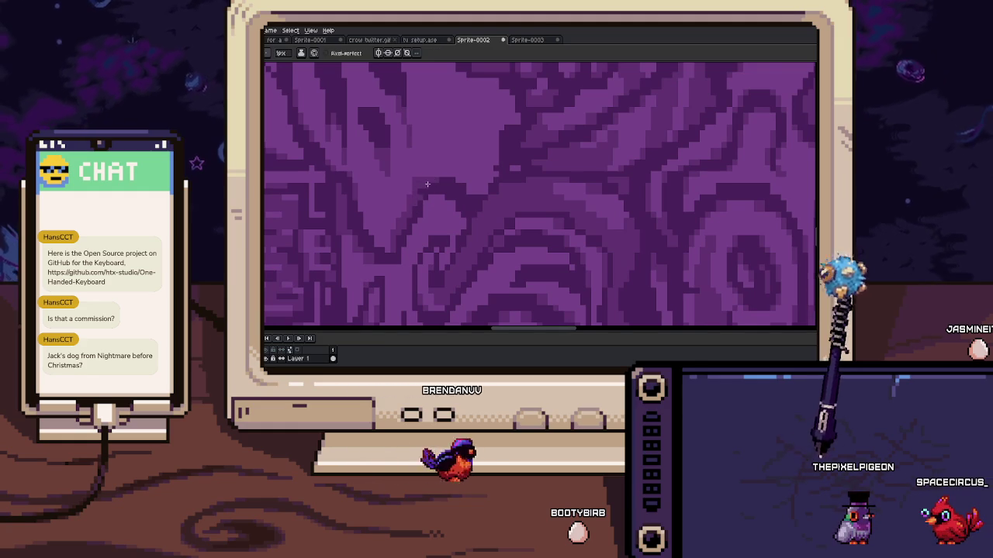
key(i)
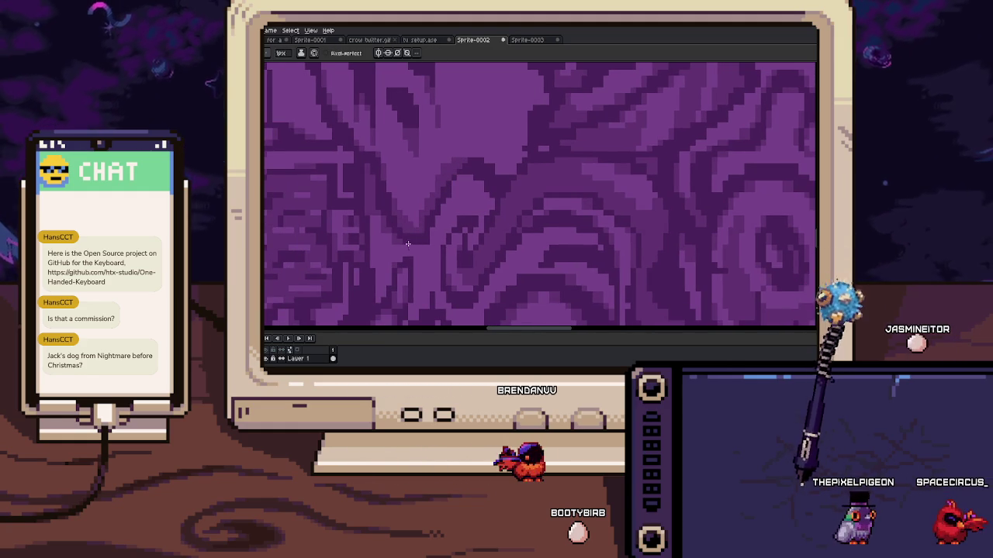
scroll(488, 217, down, 1)
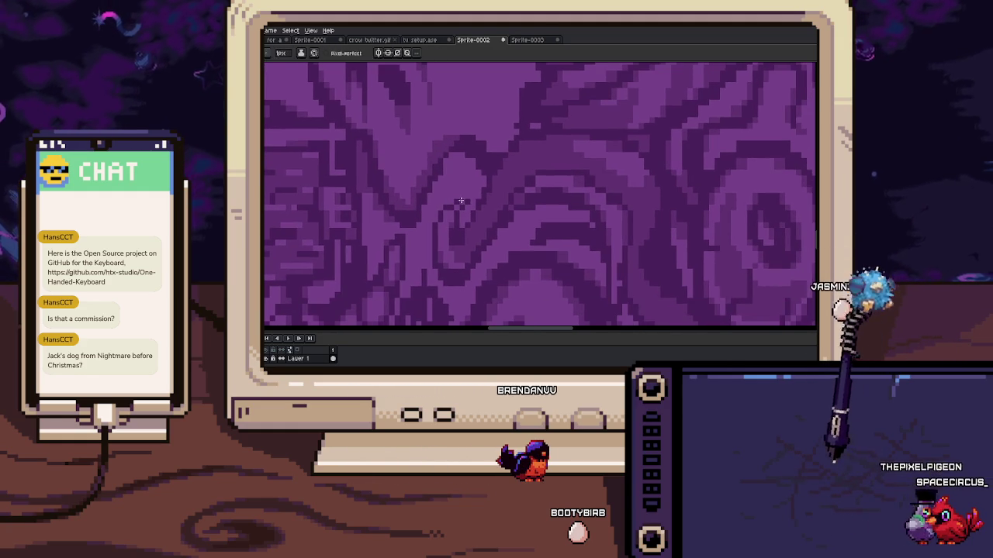
scroll(512, 178, down, 1)
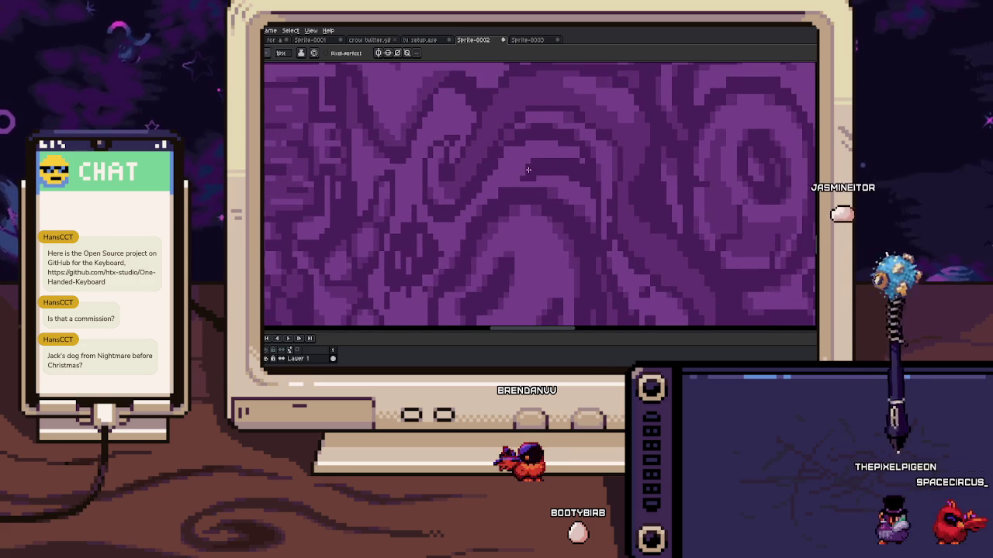
scroll(489, 195, left, 2)
scroll(547, 229, down, 2)
scroll(536, 229, down, 2)
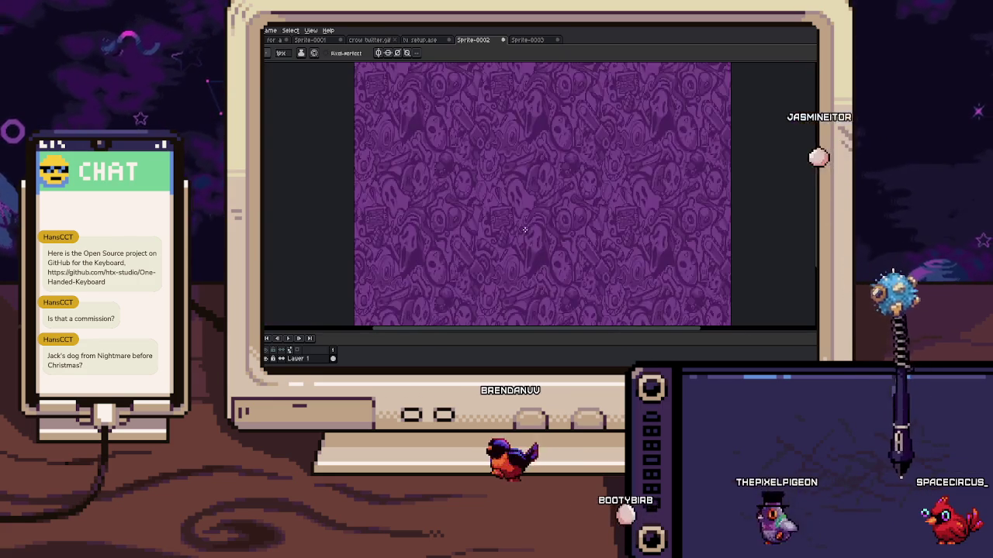
key(z)
scroll(514, 232, down, 1)
key(b)
key(ctrl+a)
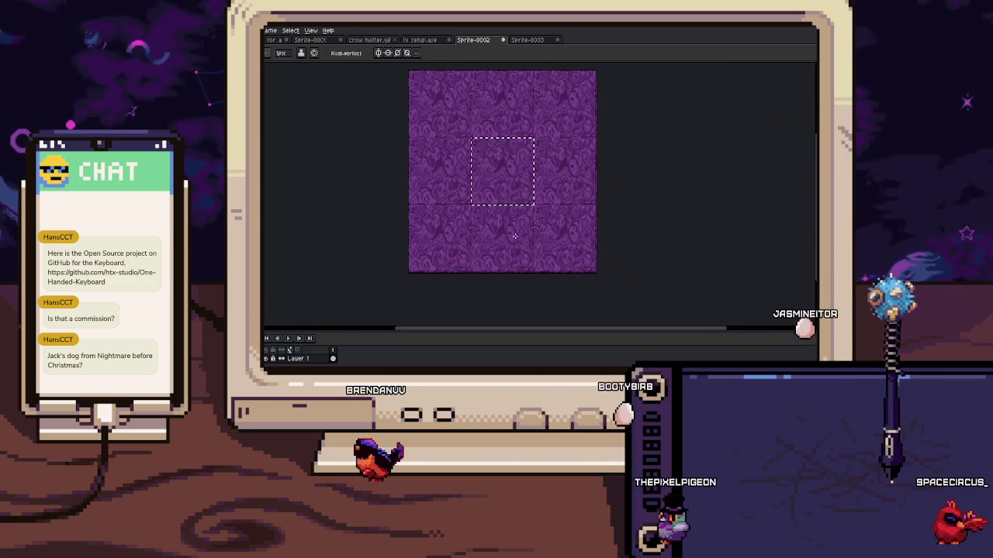
key(ctrl+b)
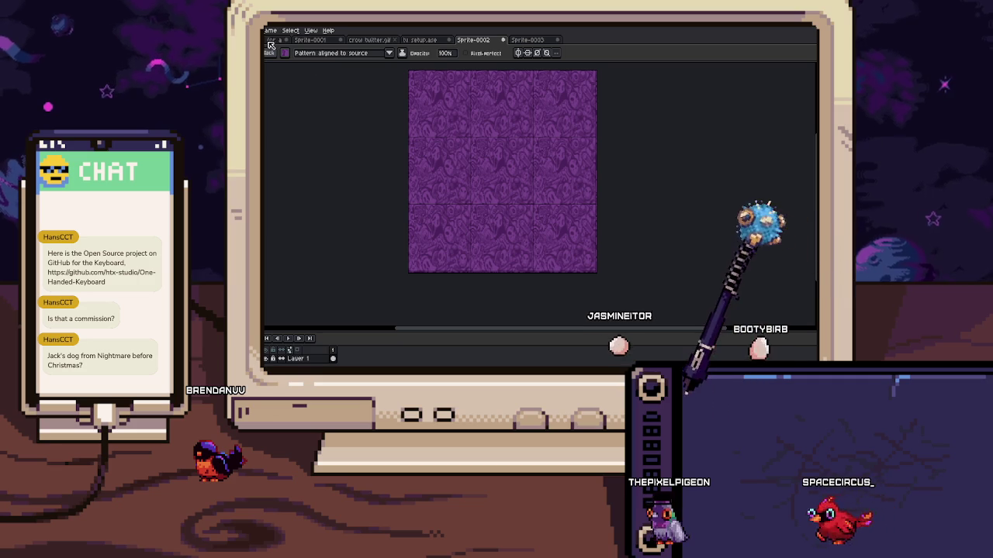
In tv setup.ase, delete the purple background cel, leaving it transparent
click(422, 40)
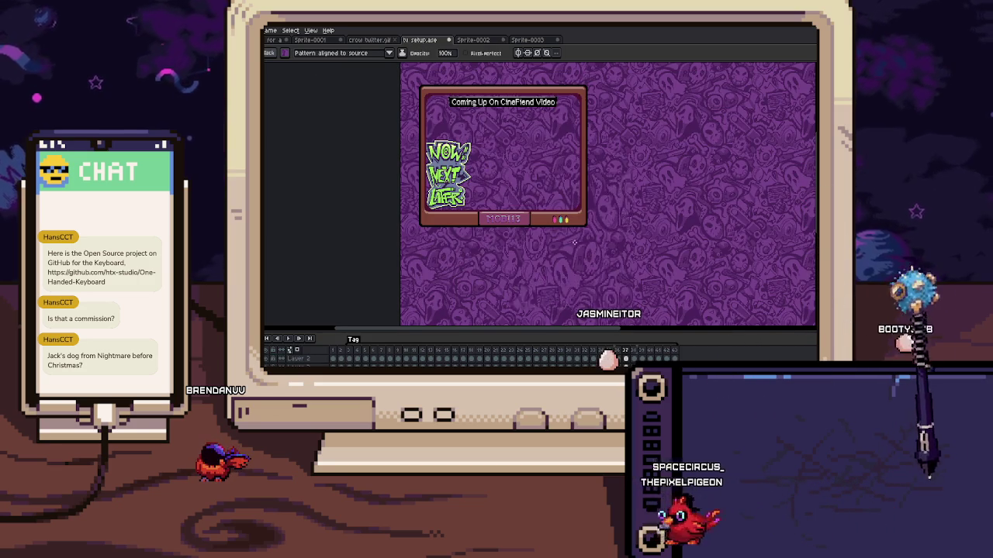
key(Delete)
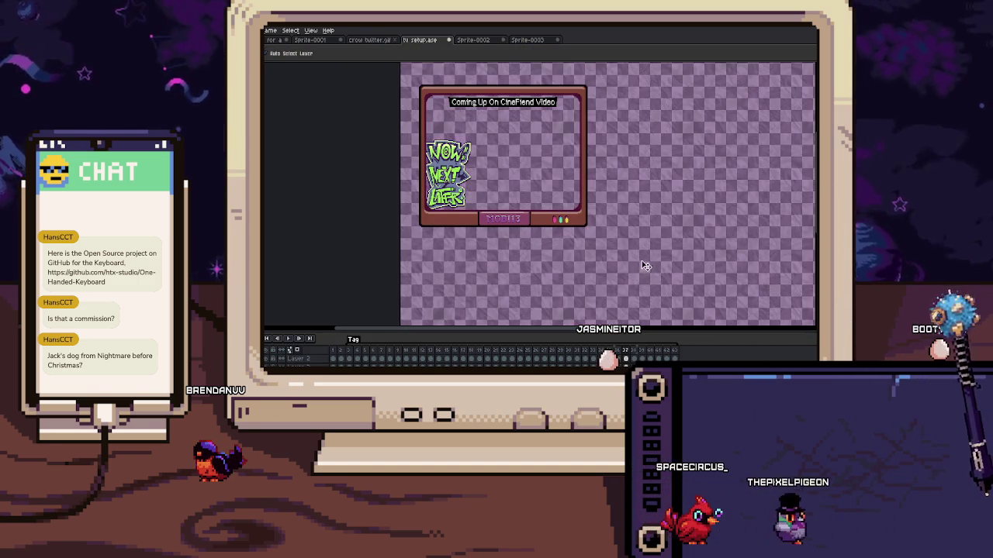
drag(644, 268, 587, 250)
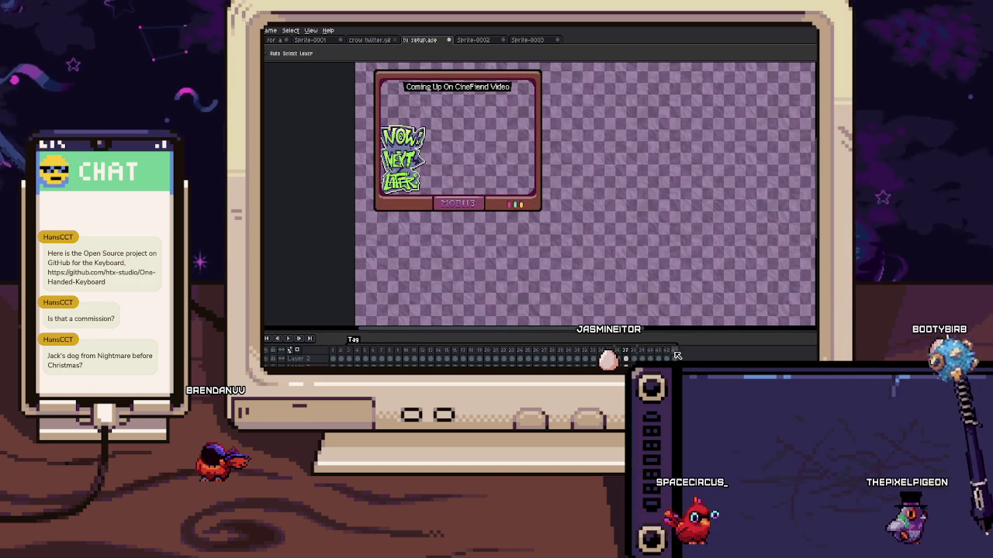
Undo back to a cleared background and turn the pasted skull tile into a custom brush
key(ctrl+z)
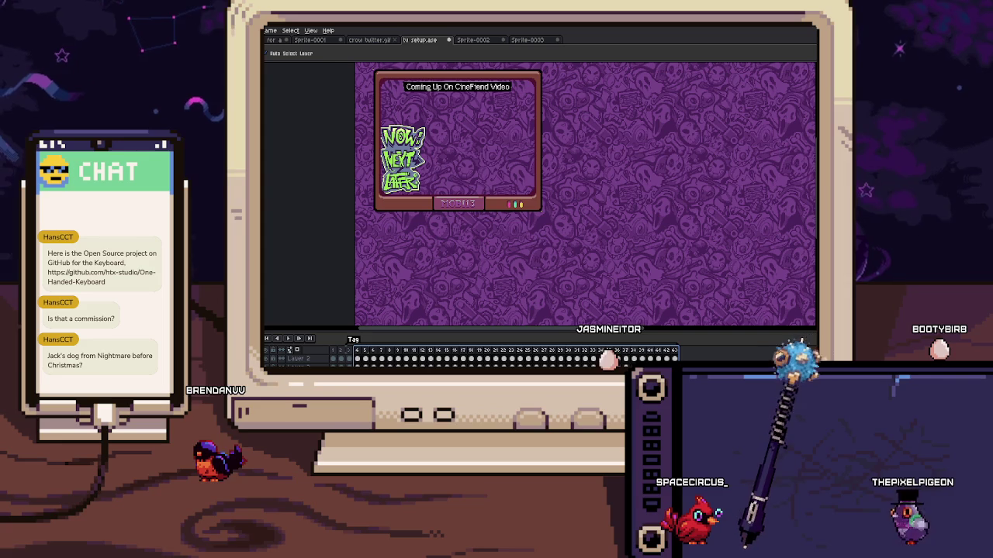
key(ctrl+z)
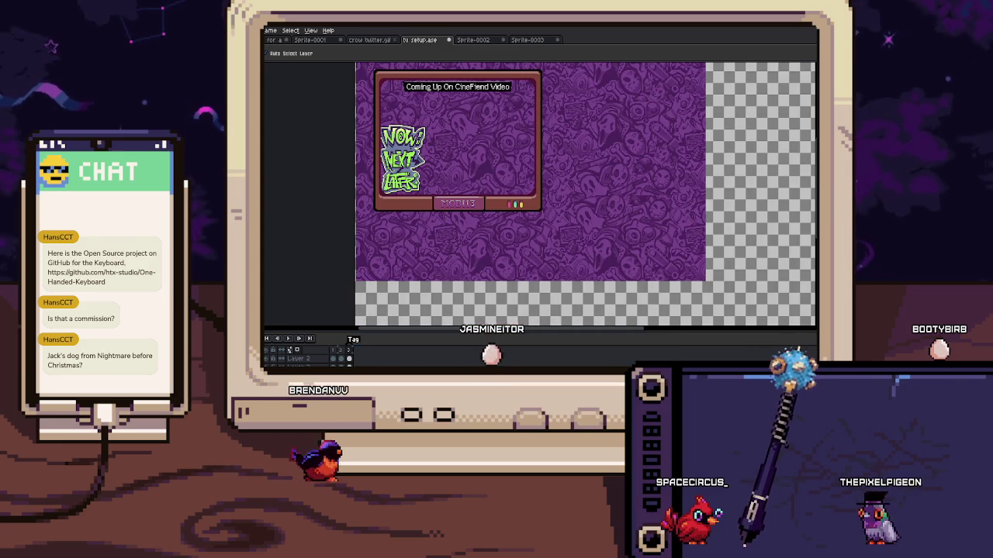
key(ctrl+z)
key(ctrl+v)
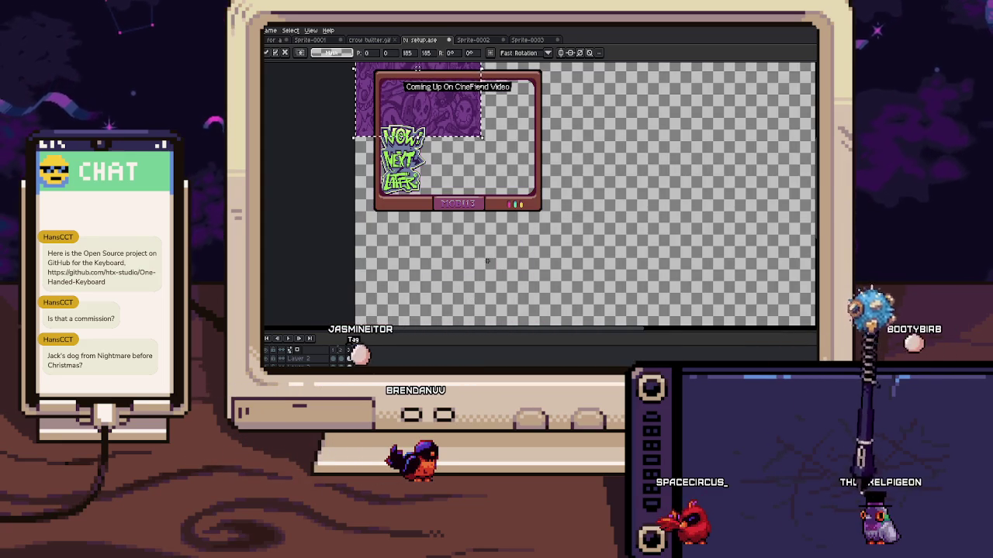
key(ctrl+b)
Fill the canvas background with the skull-tile brush and zoom in to check it
scroll(543, 271, down, 3)
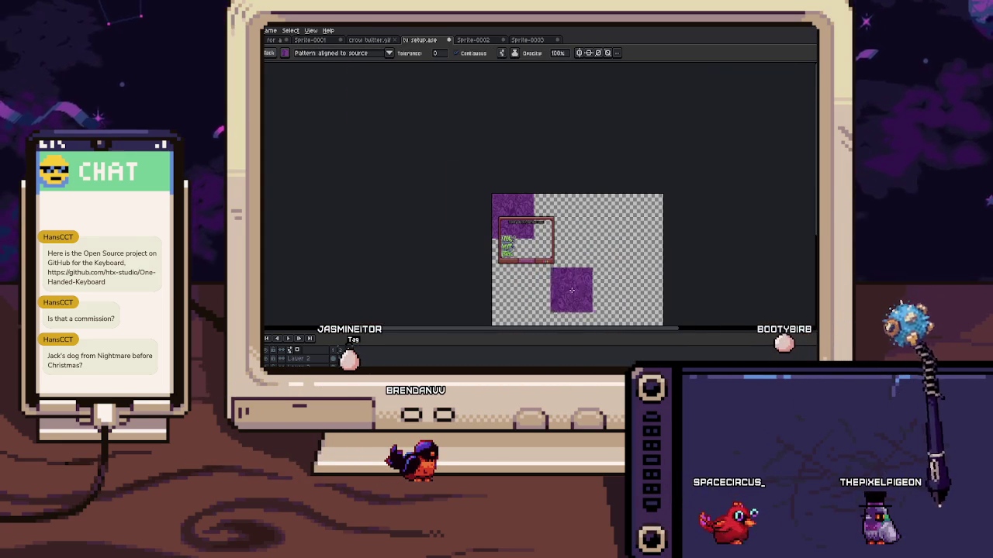
key(ctrl+z)
key(v)
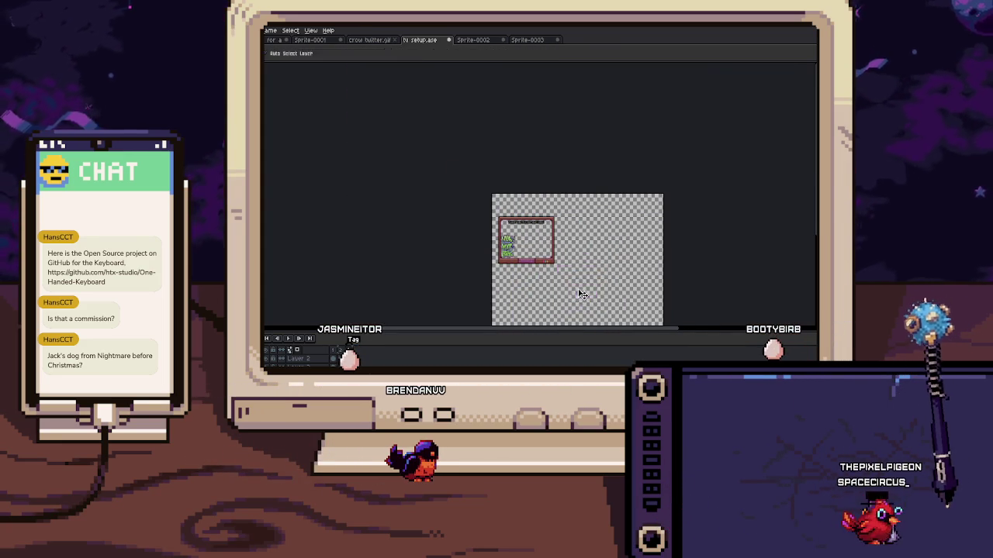
click(578, 286)
scroll(557, 275, up, 1)
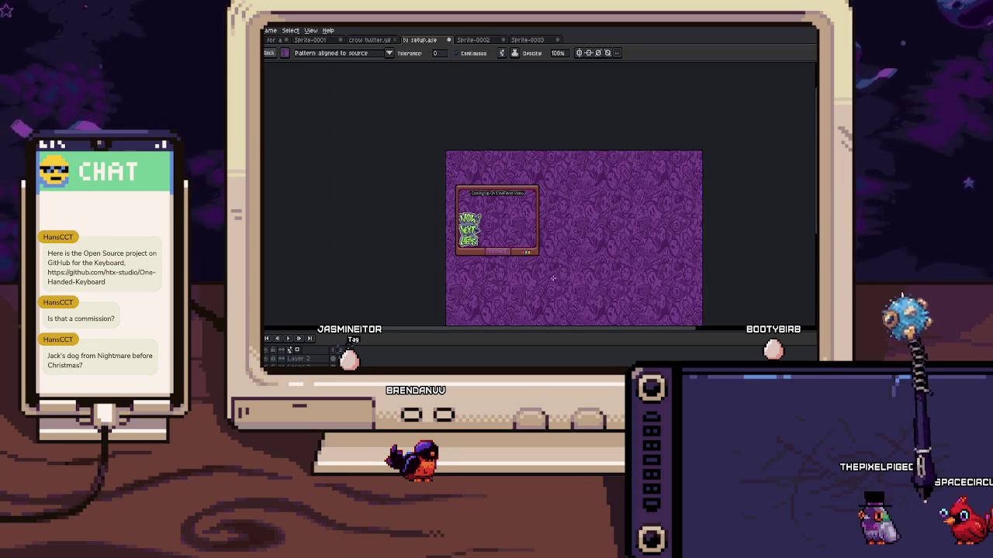
key(z)
click(551, 266)
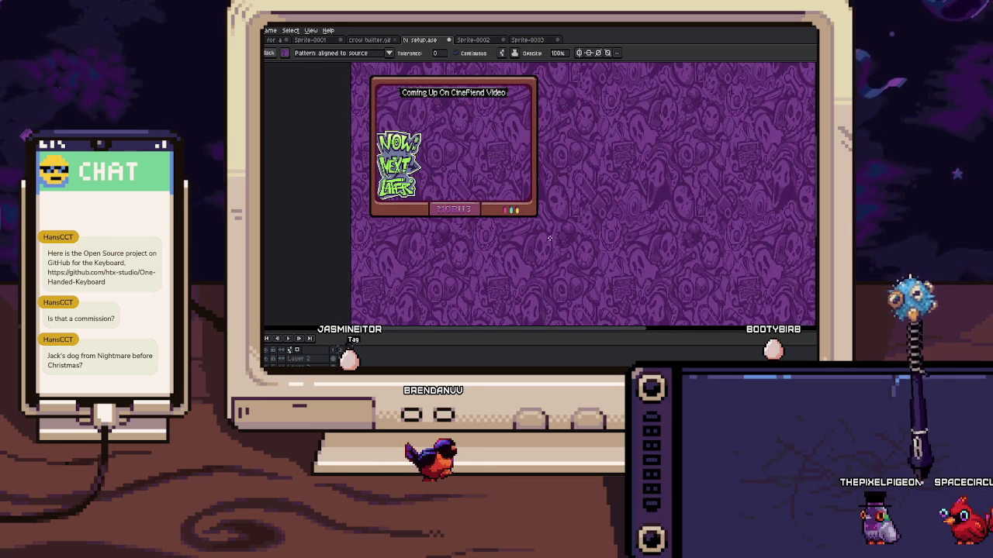
key(v)
scroll(568, 236, up, 2)
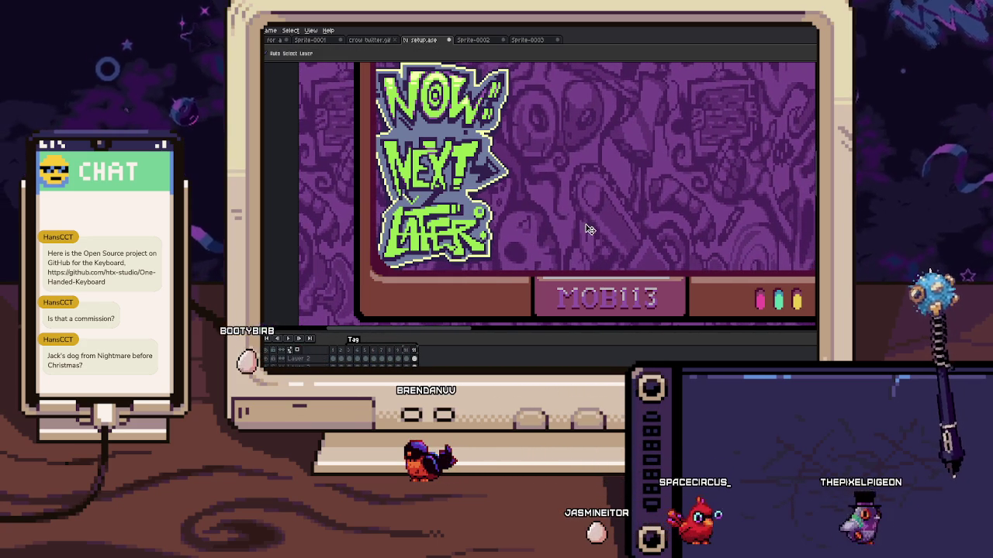
scroll(588, 227, down, 3)
Add new frames 12 through 20 to the TV animation
scroll(588, 227, down, 2)
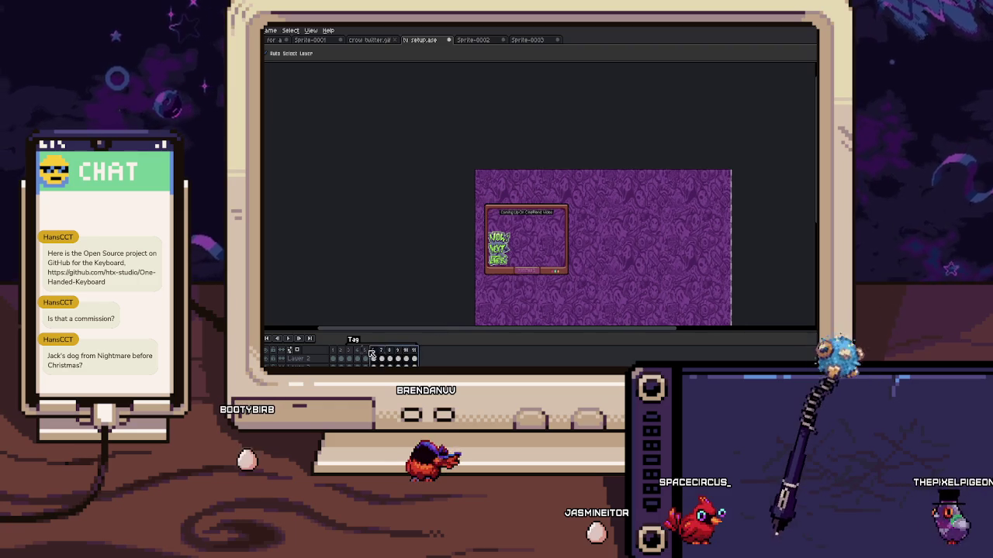
scroll(527, 198, down, 3)
scroll(528, 198, right, 3)
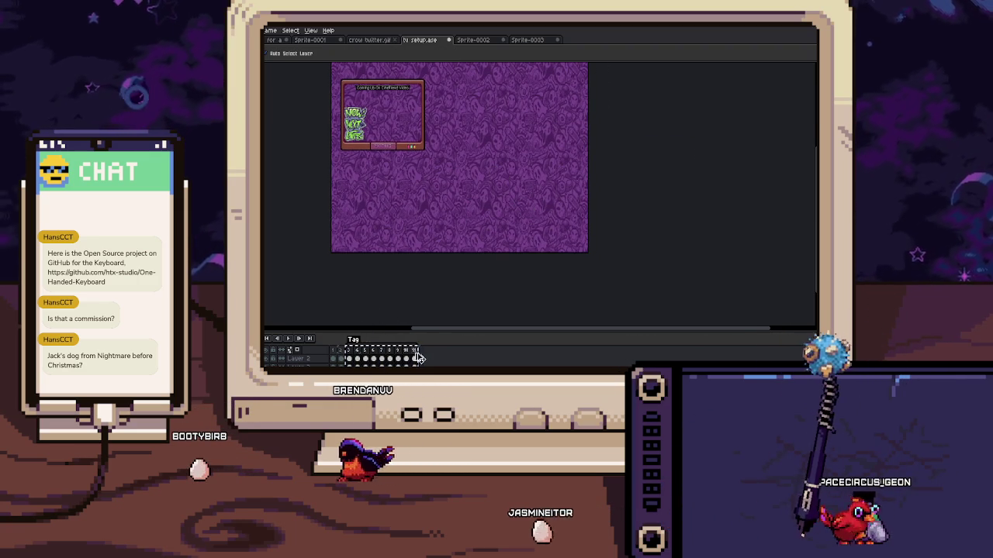
click(356, 359)
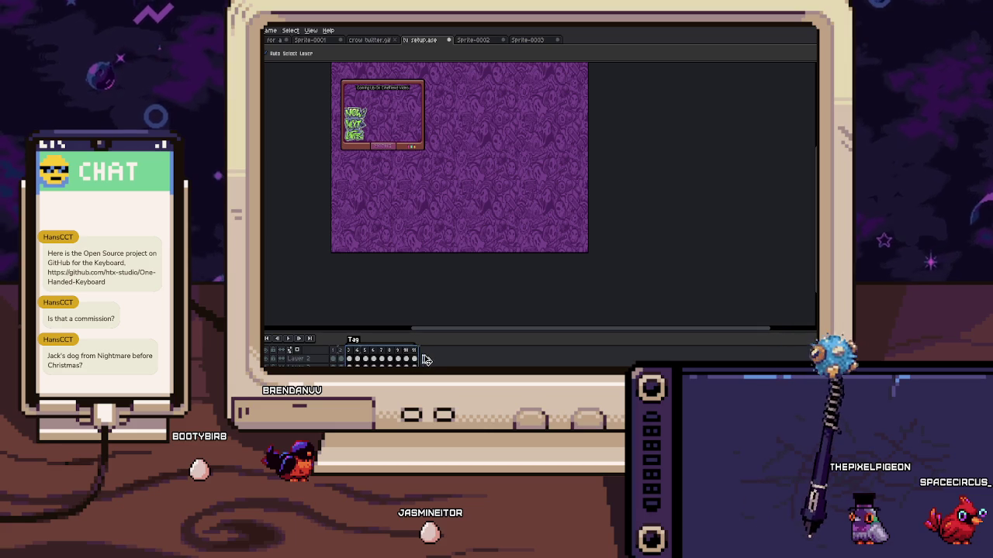
key(ctrl+v)
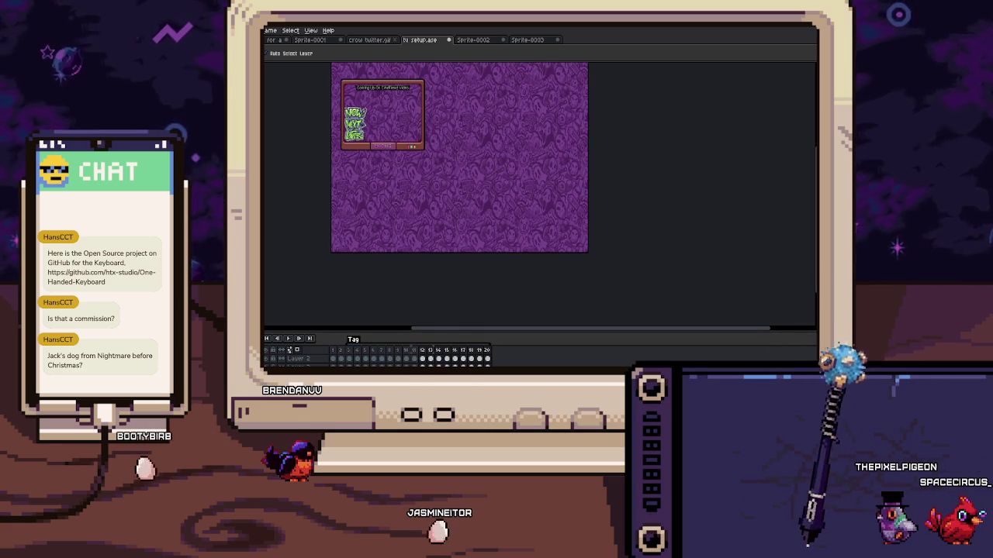
scroll(550, 271, up, 1)
key(Left)
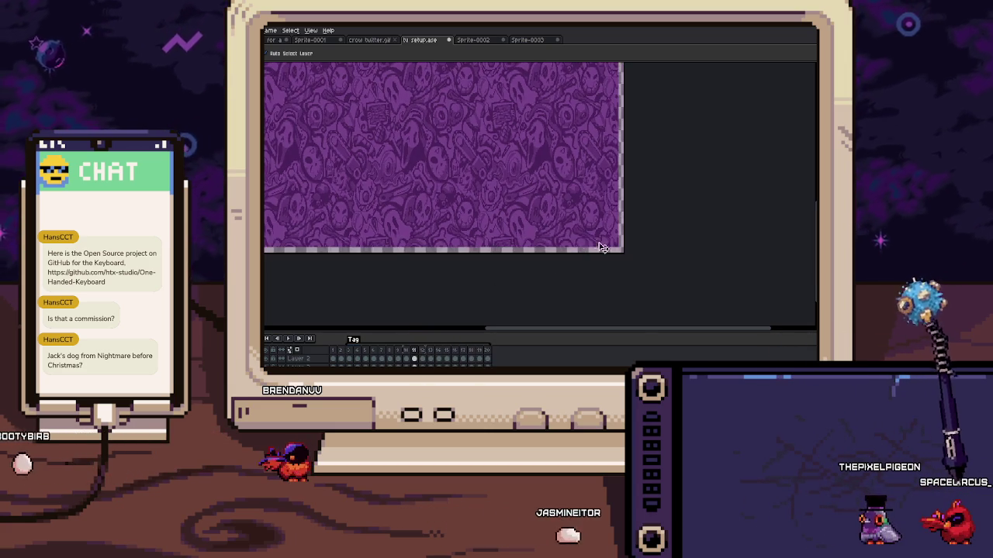
Select frames 3–20 in the timeline and centre the sprite in the view
scroll(597, 240, up, 1)
scroll(629, 209, up, 1)
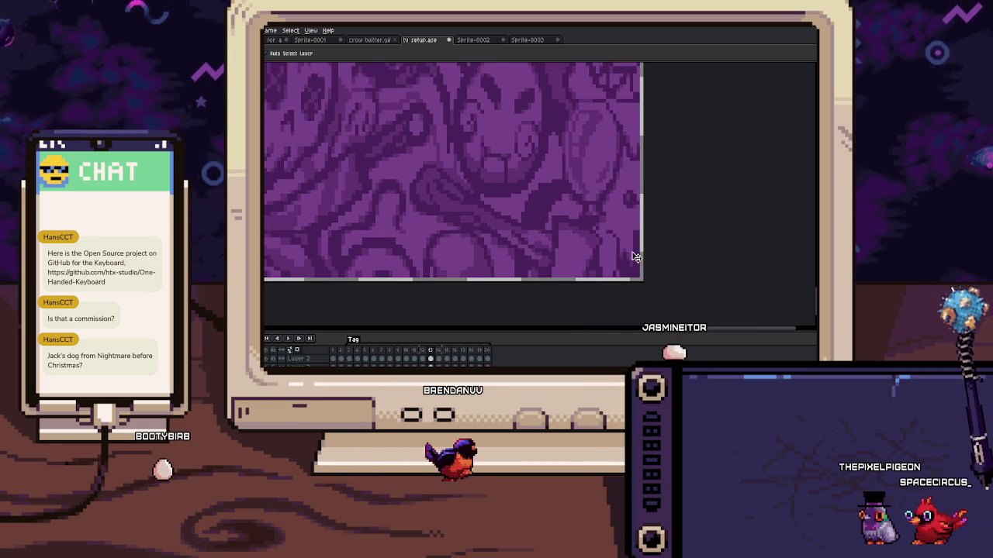
shift+click(486, 361)
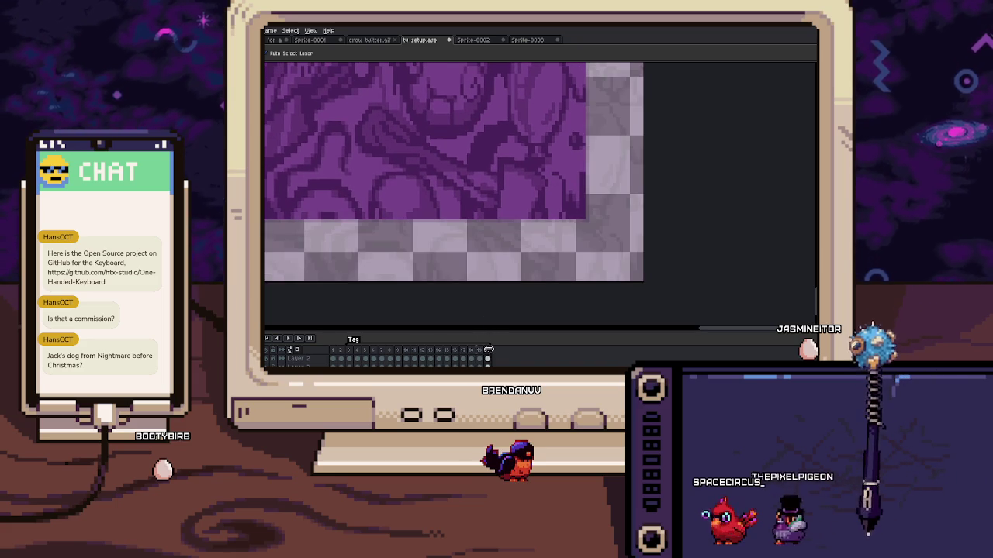
drag(488, 354, 348, 353)
scroll(410, 228, down, 2)
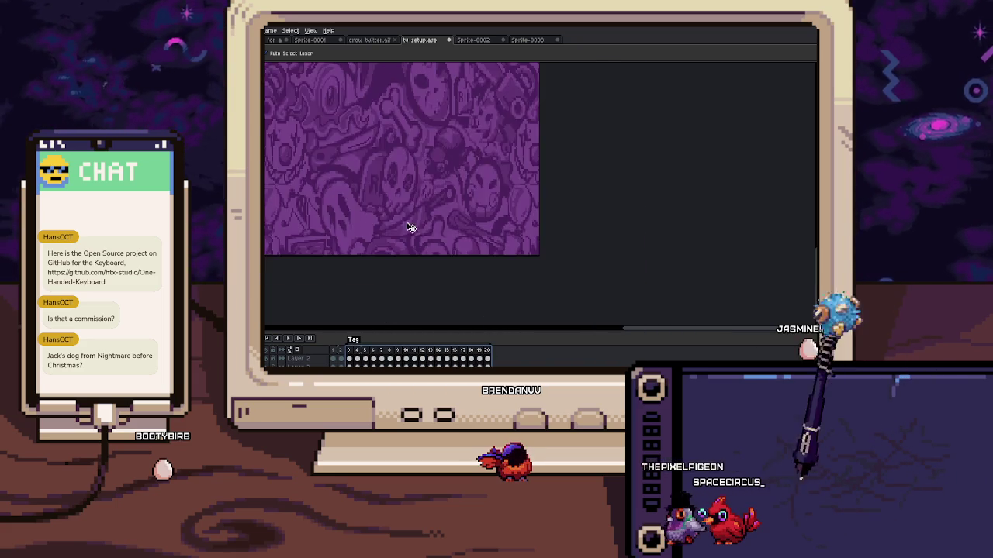
drag(386, 196, 441, 214)
scroll(444, 217, up, 2)
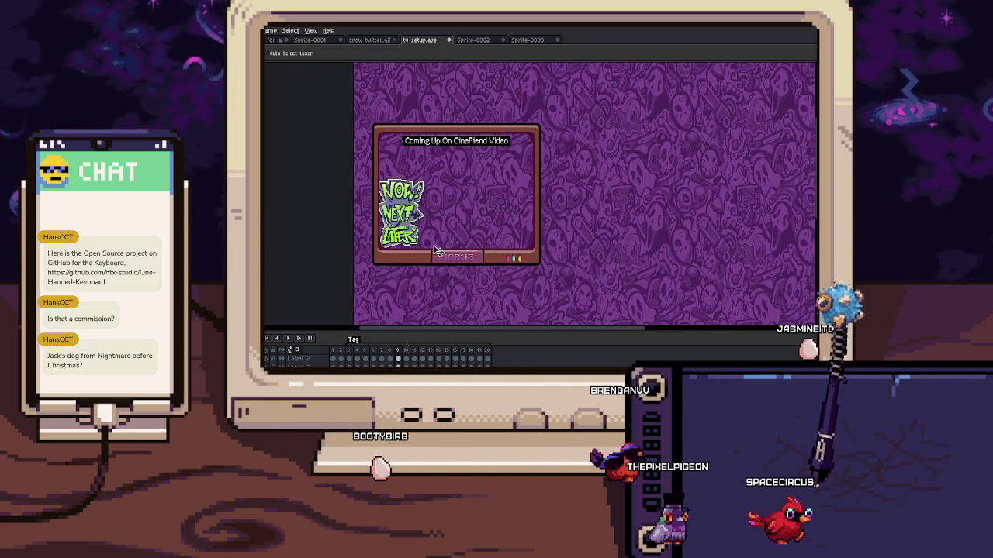
Select frames 3 through about 33, view the sprite's bottom-right corner and play the animation
drag(494, 359, 351, 354)
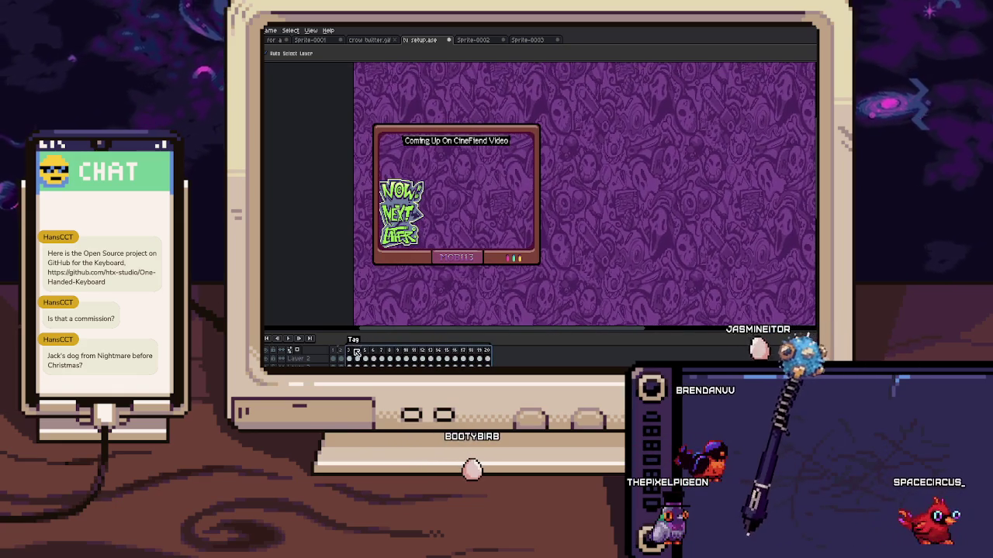
drag(352, 354, 632, 357)
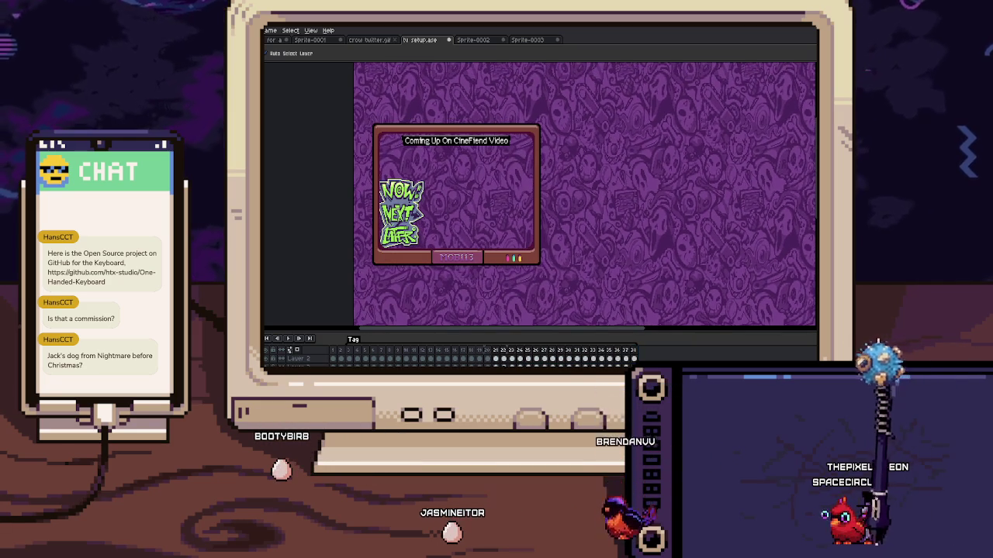
key(h)
mouse_move(574, 295)
mouse_down()
mouse_move(550, 231)
mouse_move(615, 268)
mouse_up()
scroll(558, 248, up, 2)
key(v)
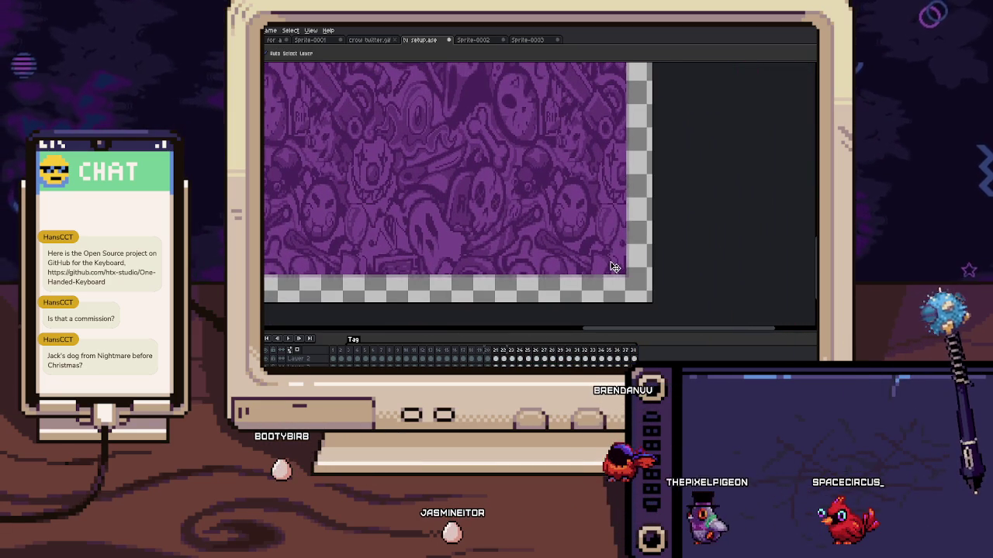
key(Return)
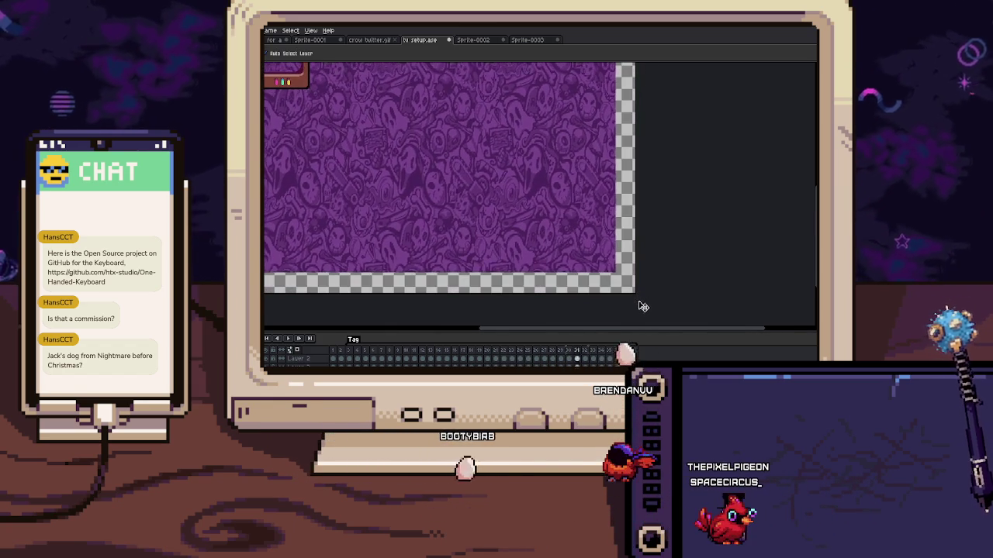
Duplicate frames 7–38 to extend the timeline, undoing and redoing the duplication once
drag(632, 351, 348, 354)
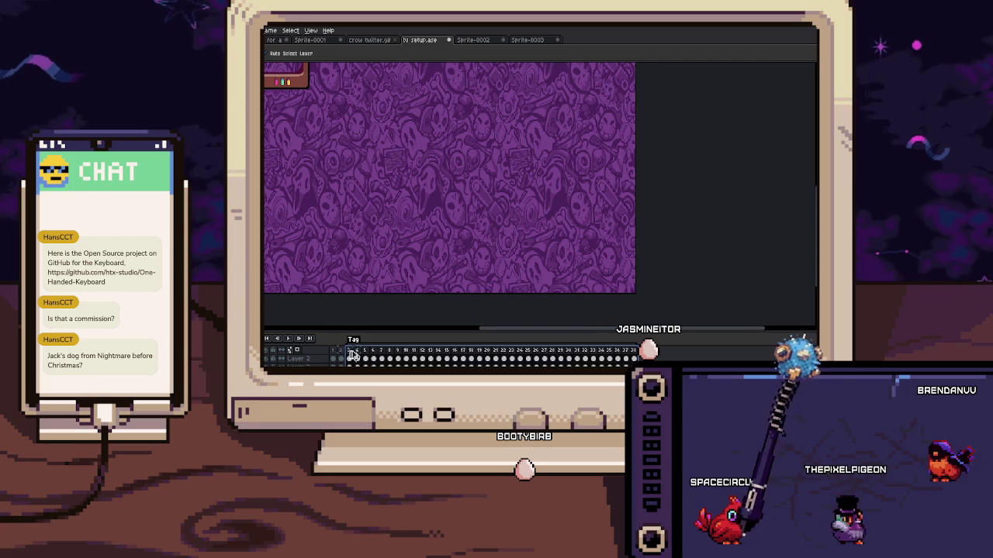
key(alt+n)
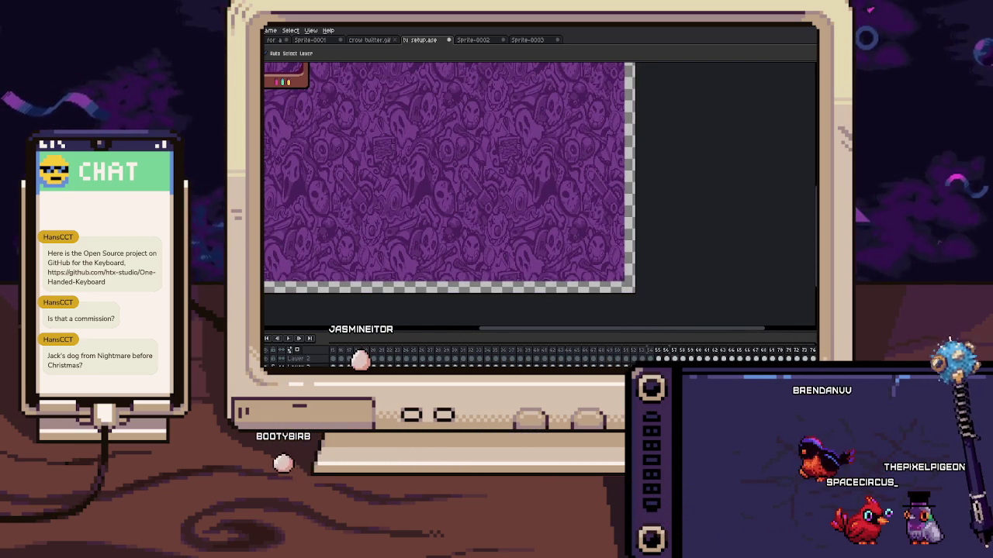
key(ctrl+z)
key(ctrl+y)
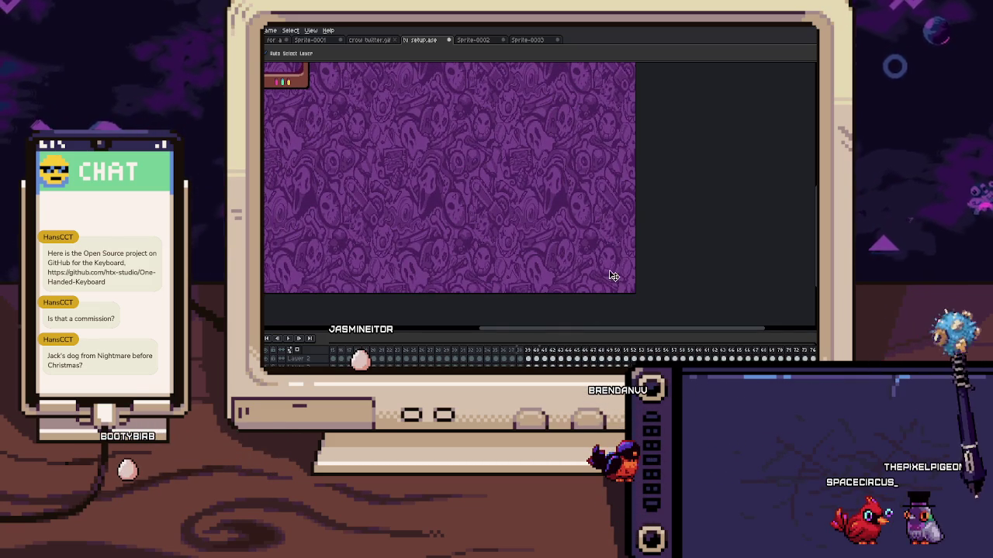
scroll(616, 271, up, 2)
scroll(632, 267, up, 2)
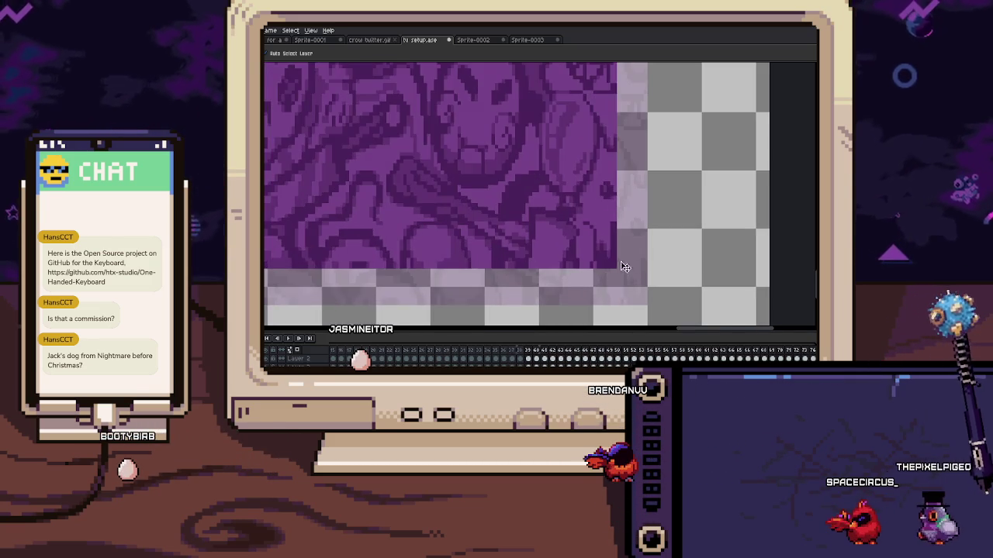
scroll(632, 267, down, 2)
scroll(666, 312, down, 2)
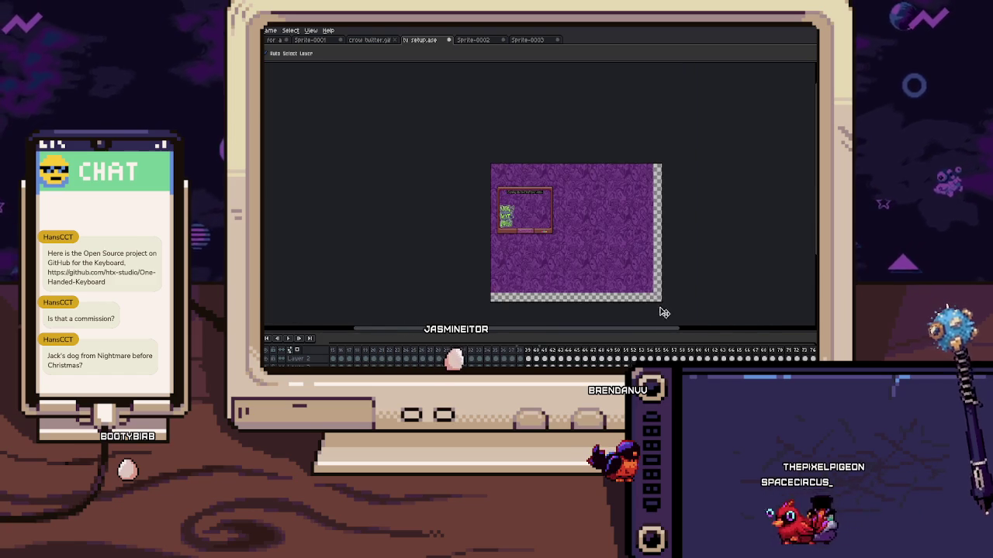
Adjust the canvas view and step through the animation frames to check them
scroll(505, 267, up, 3)
scroll(505, 267, down, 1)
scroll(501, 267, down, 2)
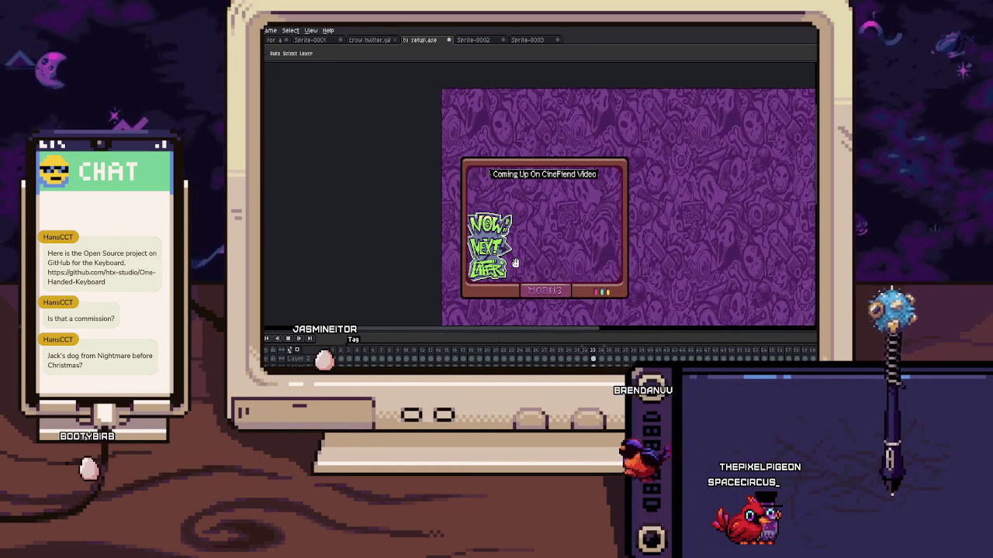
scroll(515, 263, down, 2)
drag(525, 213, 521, 215)
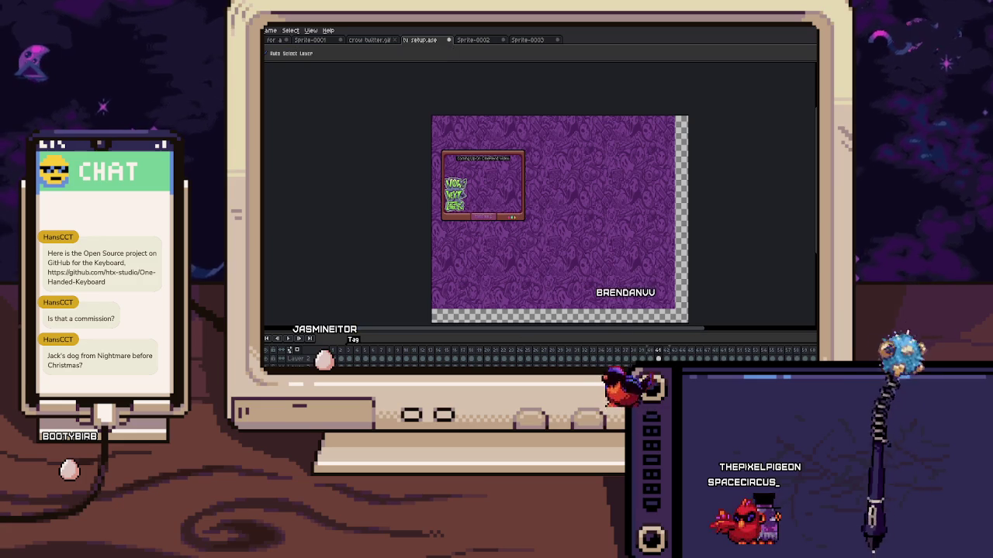
scroll(543, 353, left, 3)
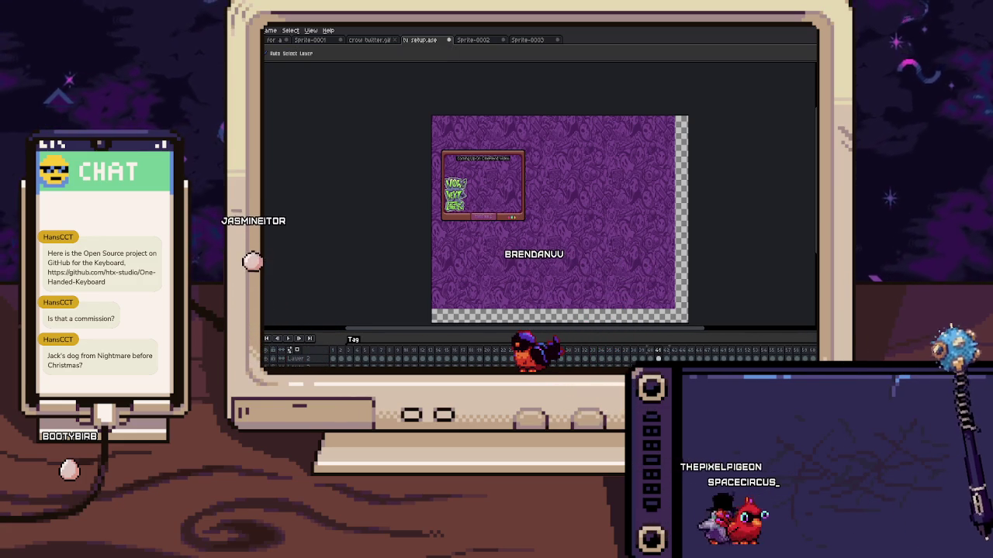
scroll(543, 353, right, 3)
drag(767, 354, 353, 353)
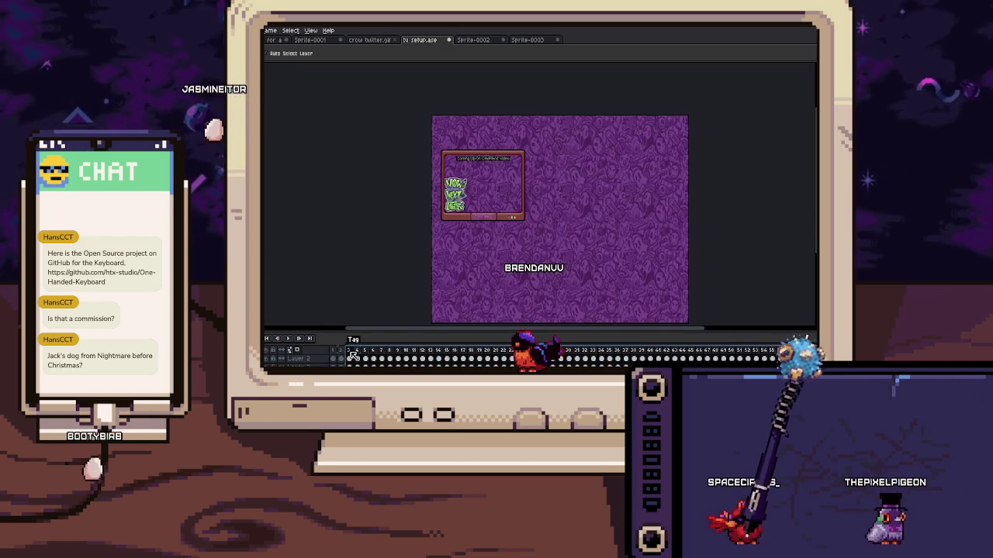
Scroll the timeline to the end and play the scrolling skull background animation
scroll(326, 353, right, 2)
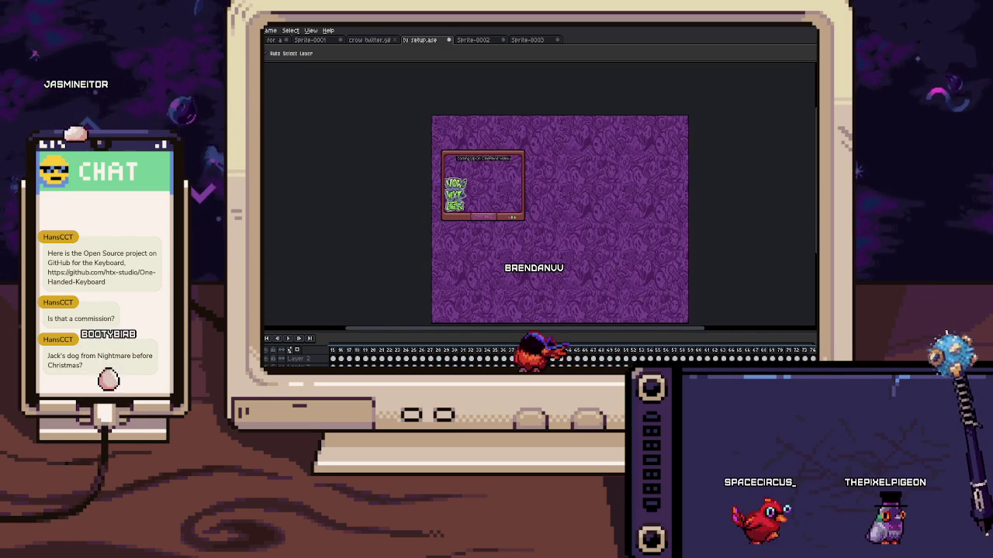
scroll(813, 350, right, 3)
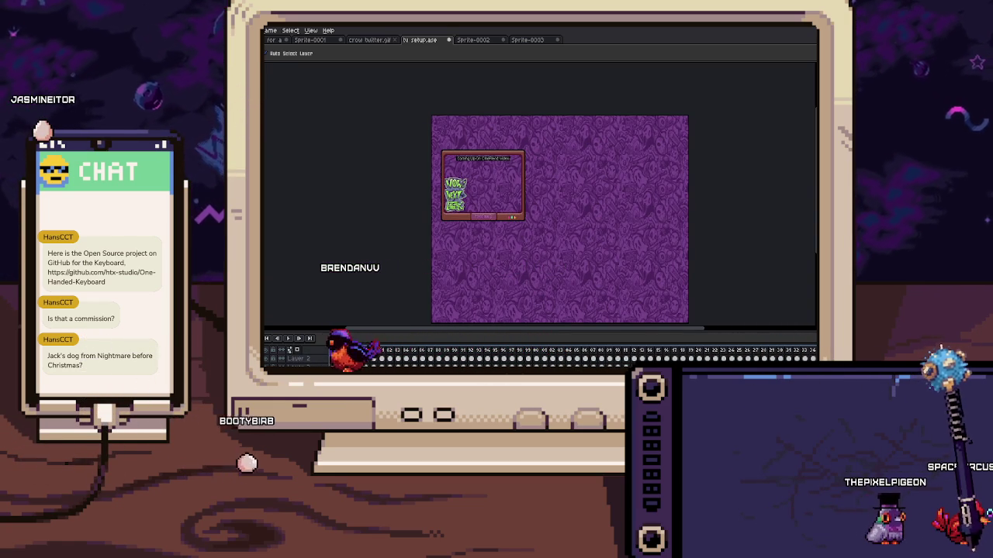
scroll(535, 353, right, 1)
scroll(536, 353, right, 1)
key(Return)
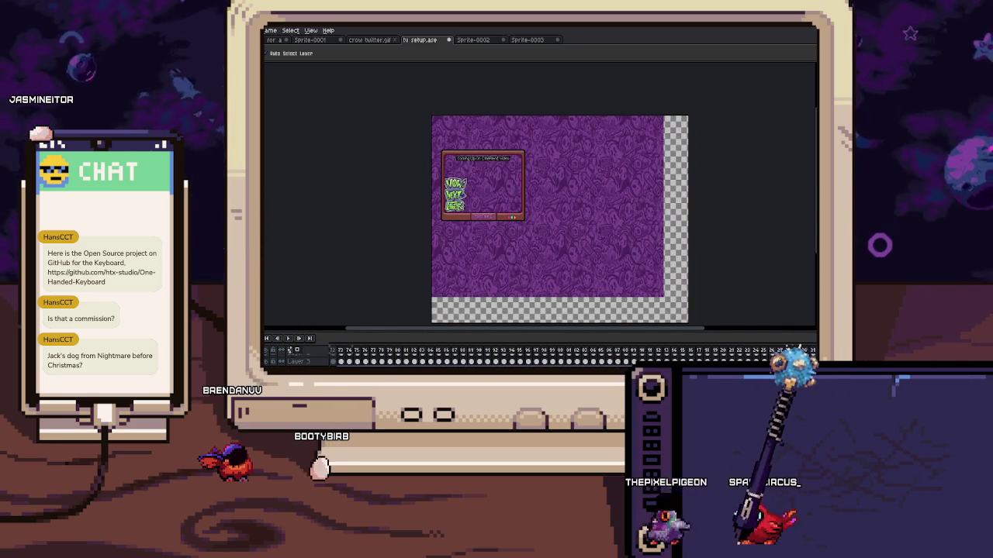
scroll(657, 321, up, 1)
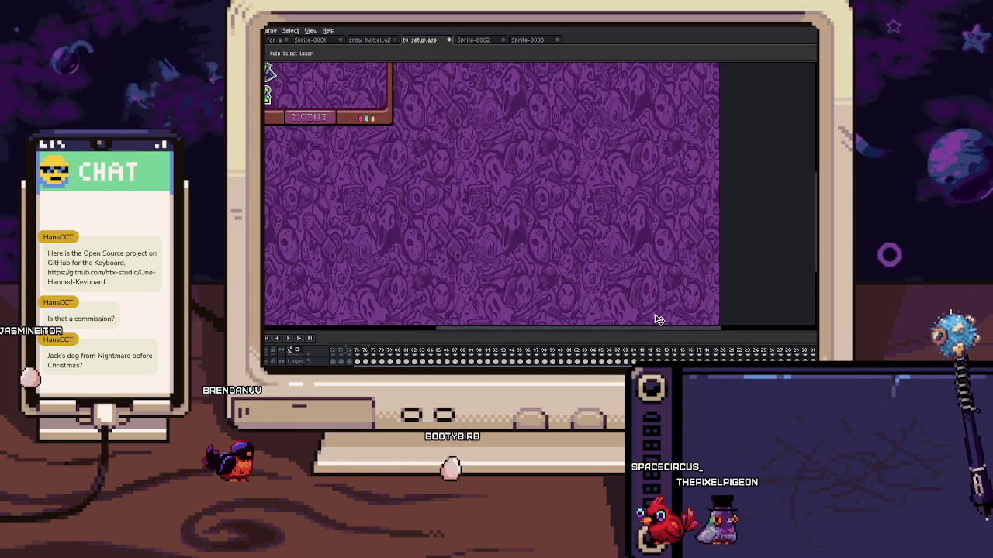
scroll(594, 248, up, 1)
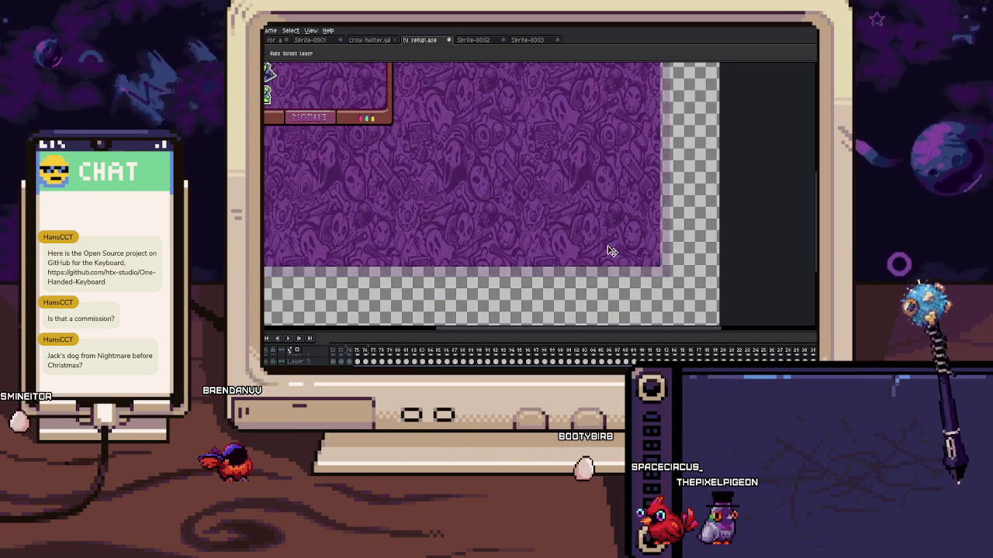
scroll(660, 283, up, 1)
scroll(698, 272, up, 1)
scroll(718, 295, down, 1)
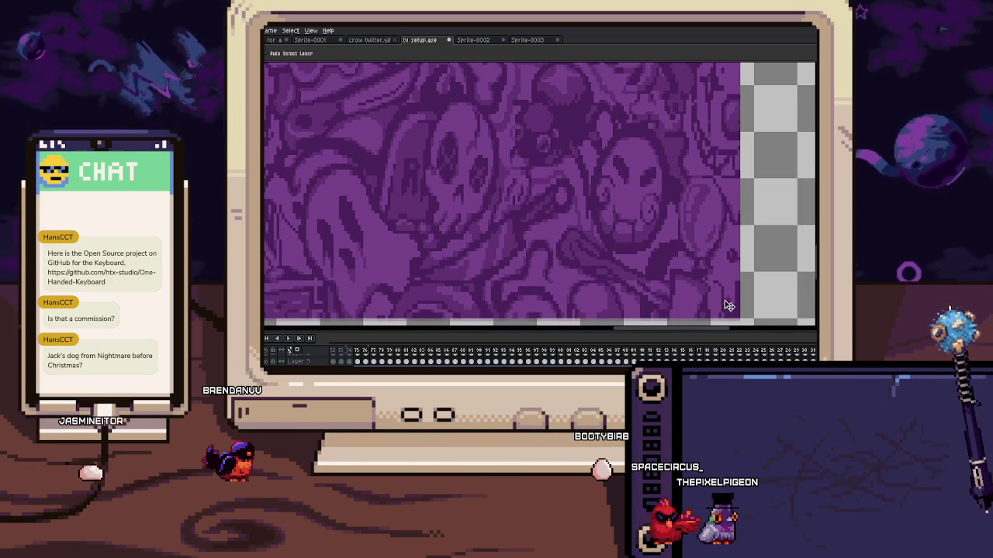
scroll(703, 317, down, 1)
scroll(704, 317, down, 5)
scroll(543, 233, up, 5)
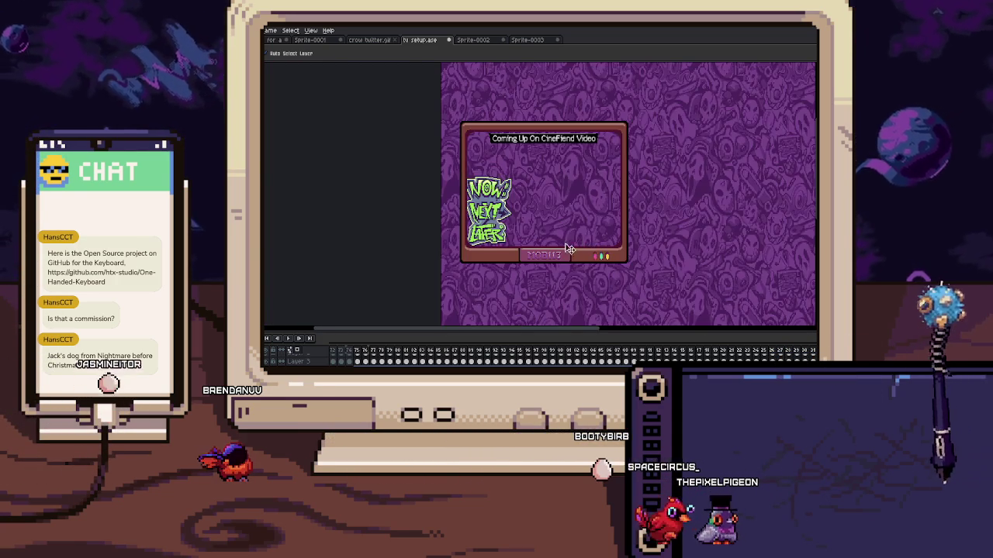
drag(467, 249, 501, 278)
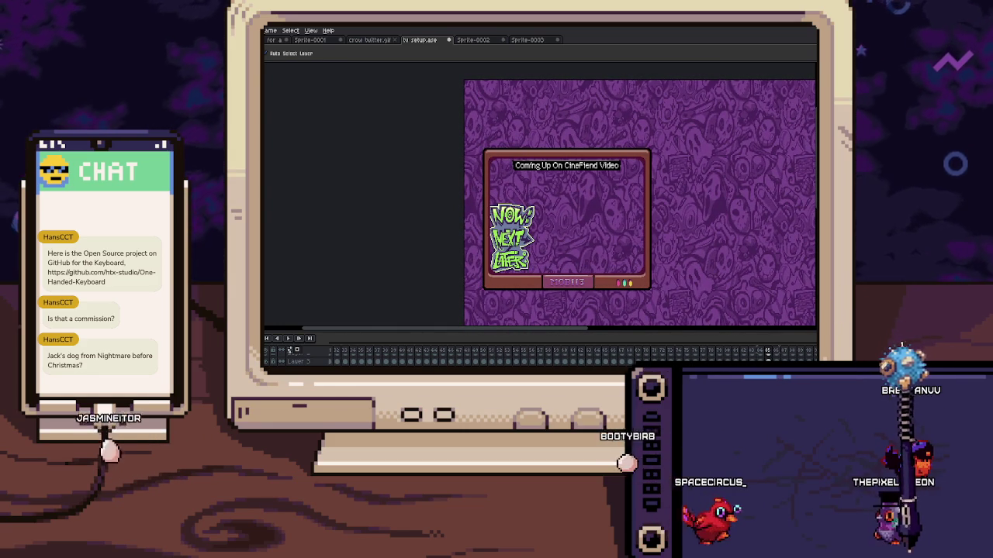
drag(568, 248, 541, 217)
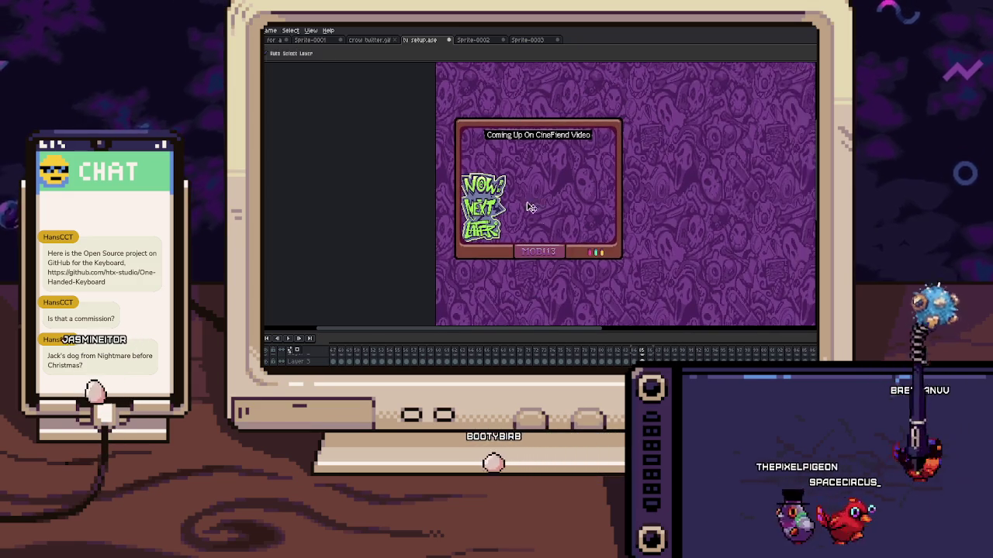
Resize the canvas by pulling its top, left and bottom-right edges in to the TV frame
key(ctrl+alt+c)
scroll(475, 138, down, 1)
drag(454, 93, 466, 126)
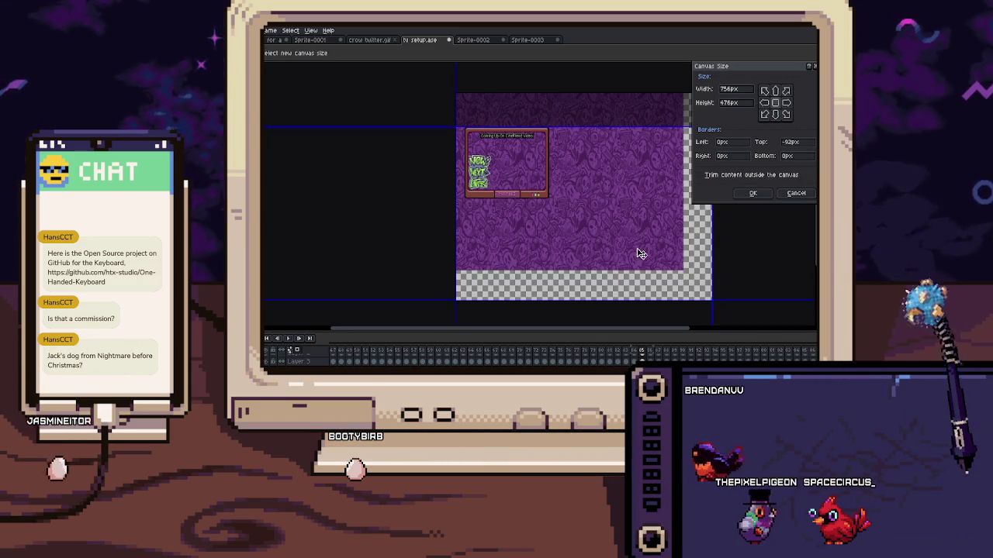
drag(711, 300, 552, 196)
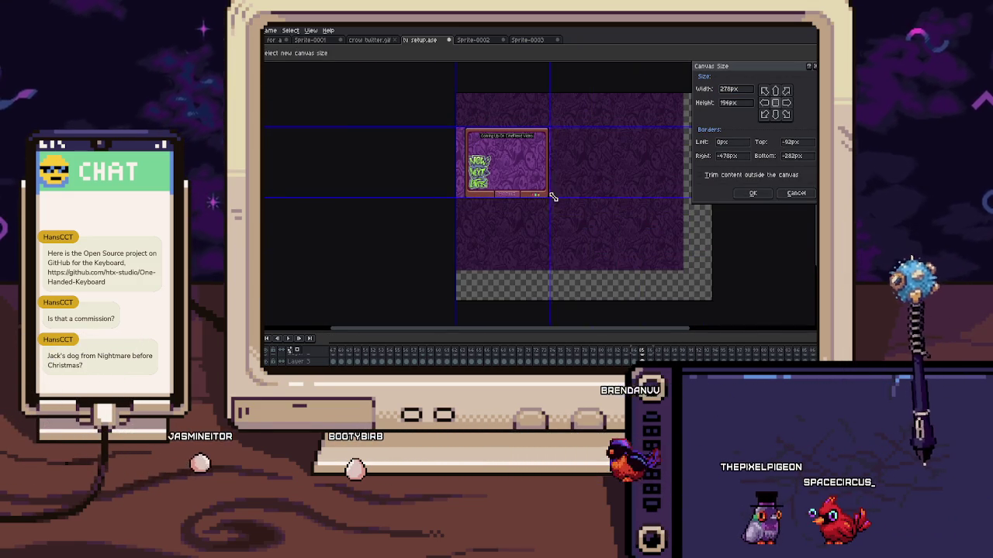
scroll(552, 196, up, 4)
scroll(512, 192, down, 3)
scroll(465, 182, up, 2)
drag(414, 179, 446, 179)
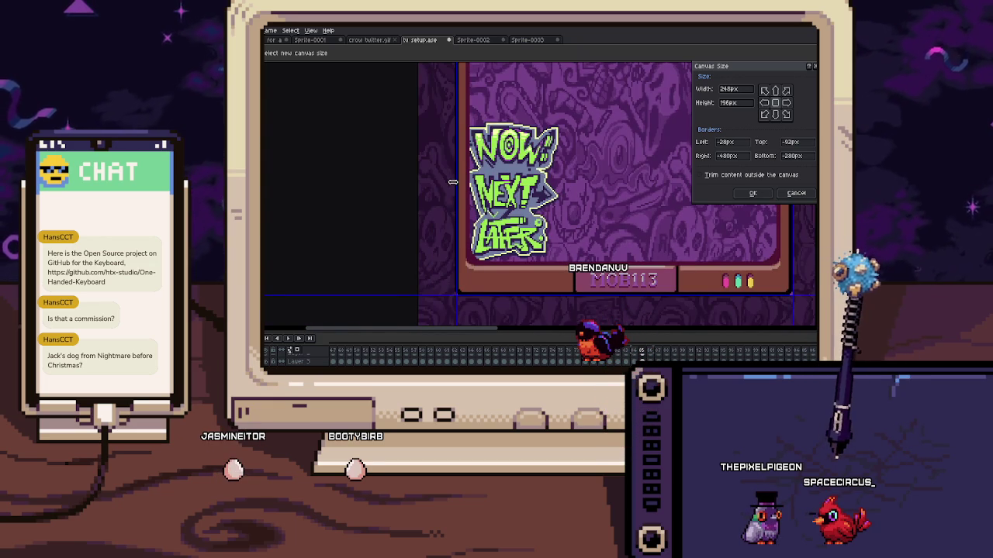
click(753, 194)
mouse_move(554, 106)
mouse_down()
mouse_move(526, 232)
mouse_move(535, 262)
mouse_up()
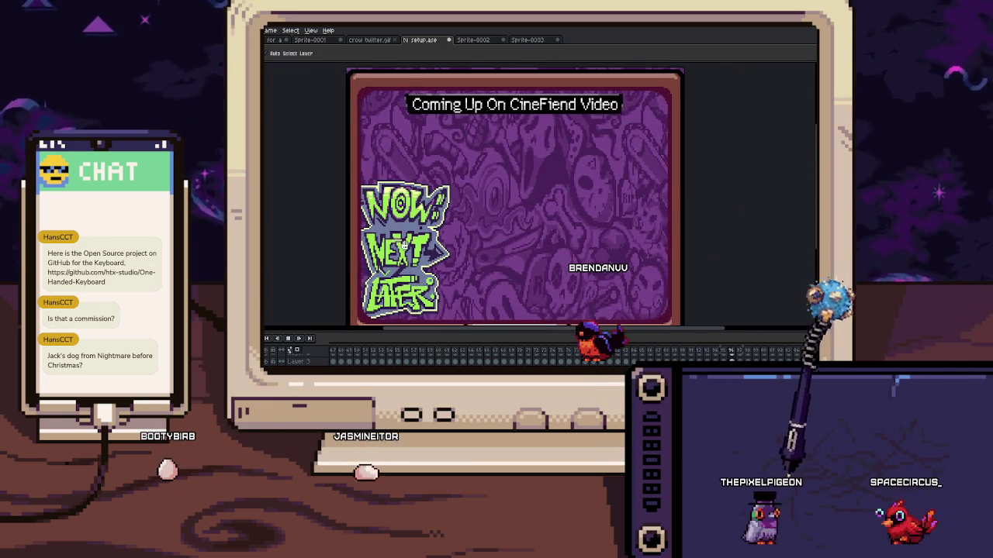
drag(455, 254, 462, 240)
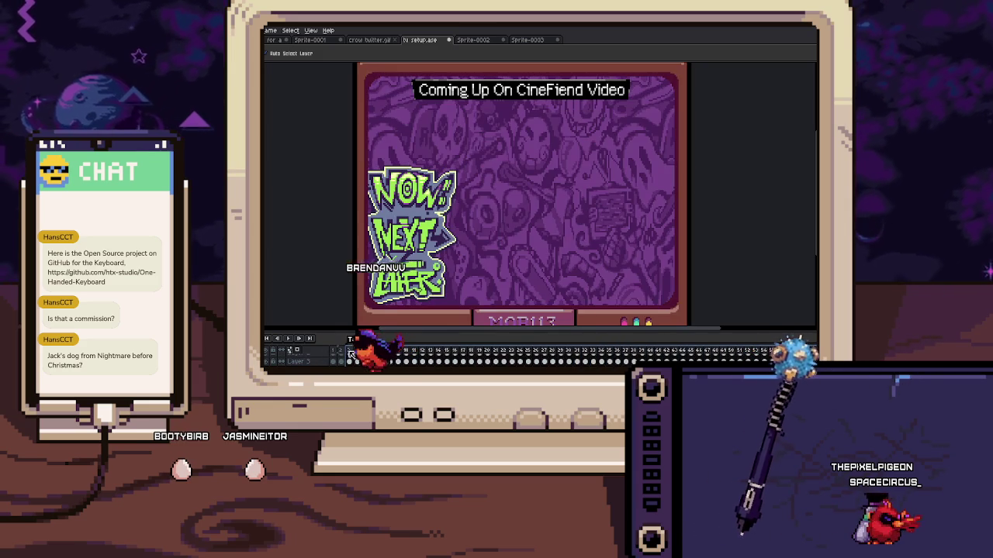
Set the selected frames' duration to 50 ms in Frame Properties
click(374, 336)
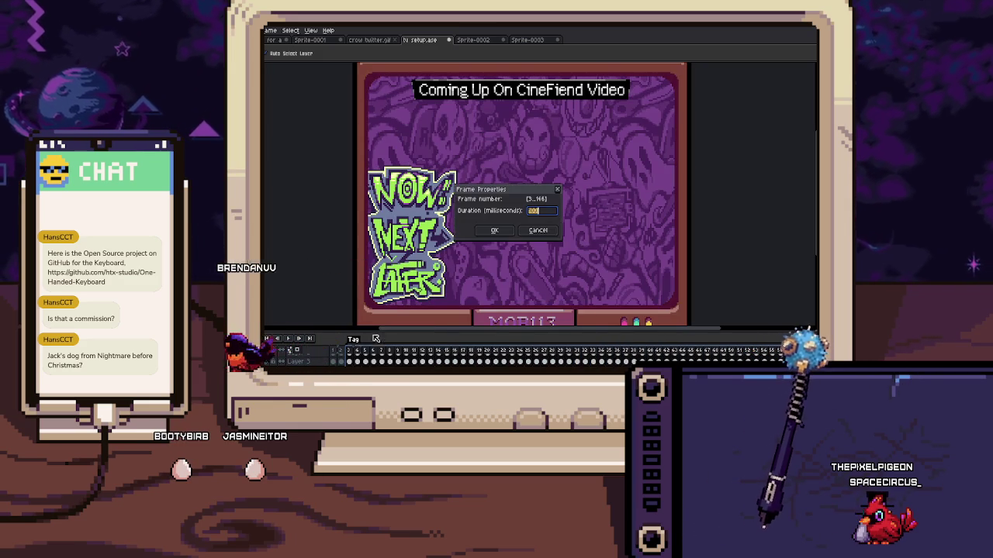
click(494, 231)
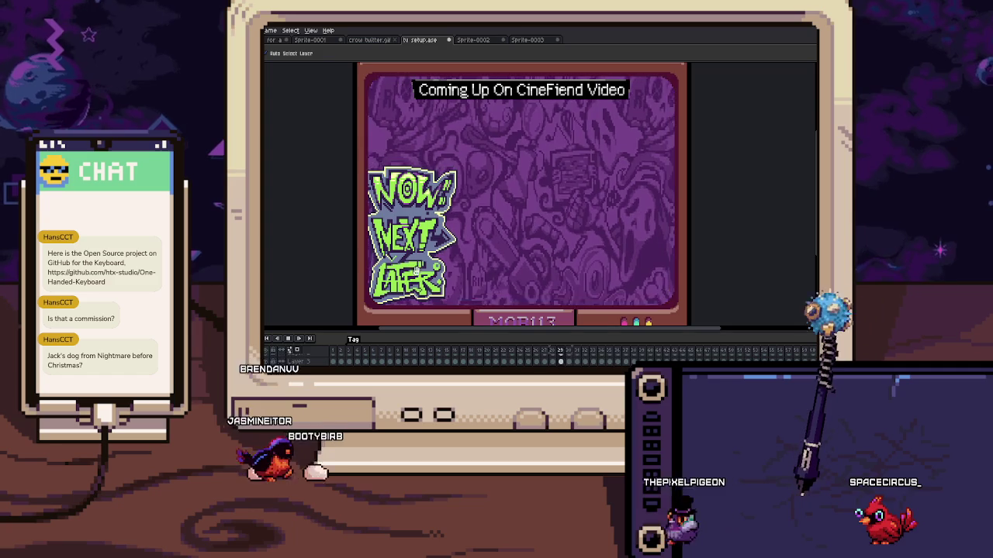
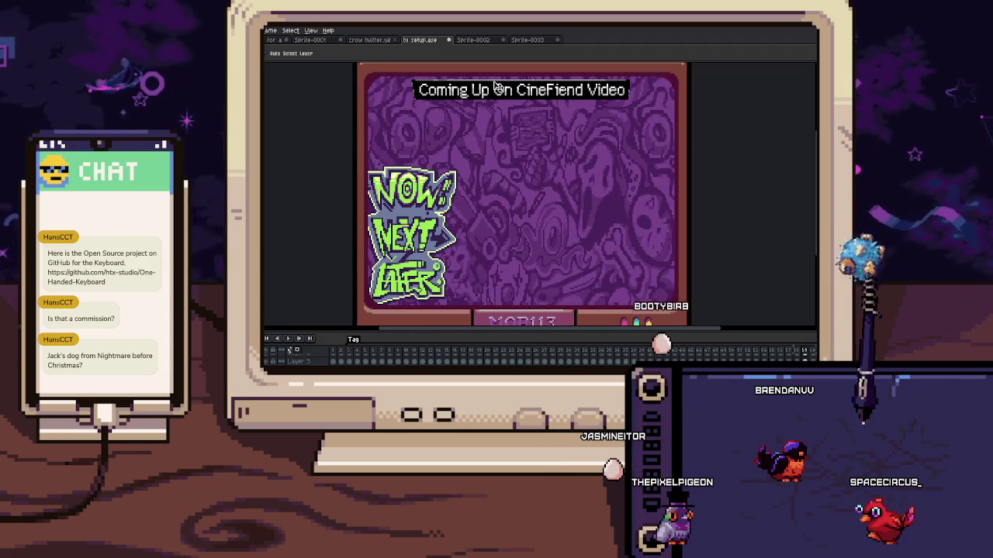
Look over Sprite-0003 and the purple Sprite-0002 pattern, clearing its selection
click(529, 40)
click(482, 41)
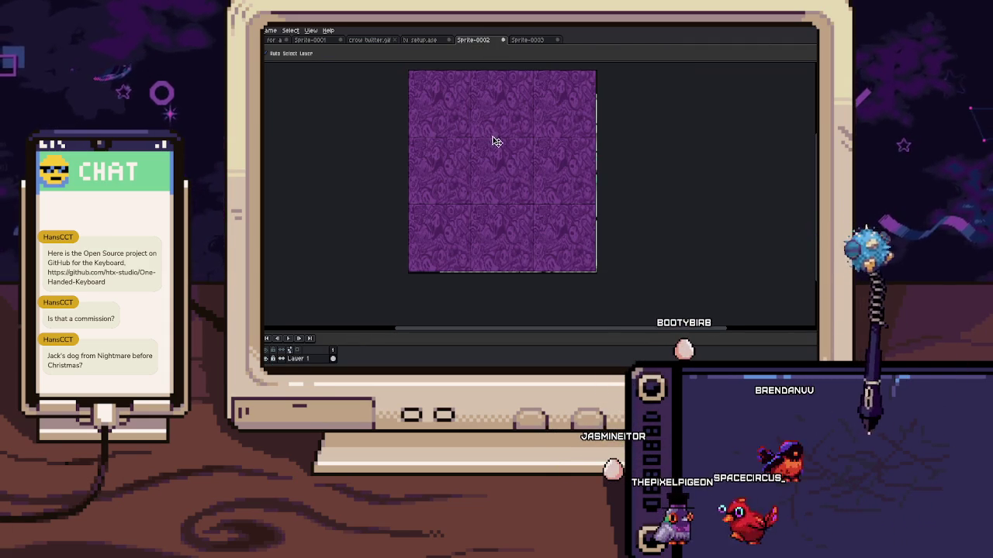
scroll(500, 147, up, 1)
scroll(501, 163, down, 1)
key(ctrl+d)
scroll(516, 197, up, 1)
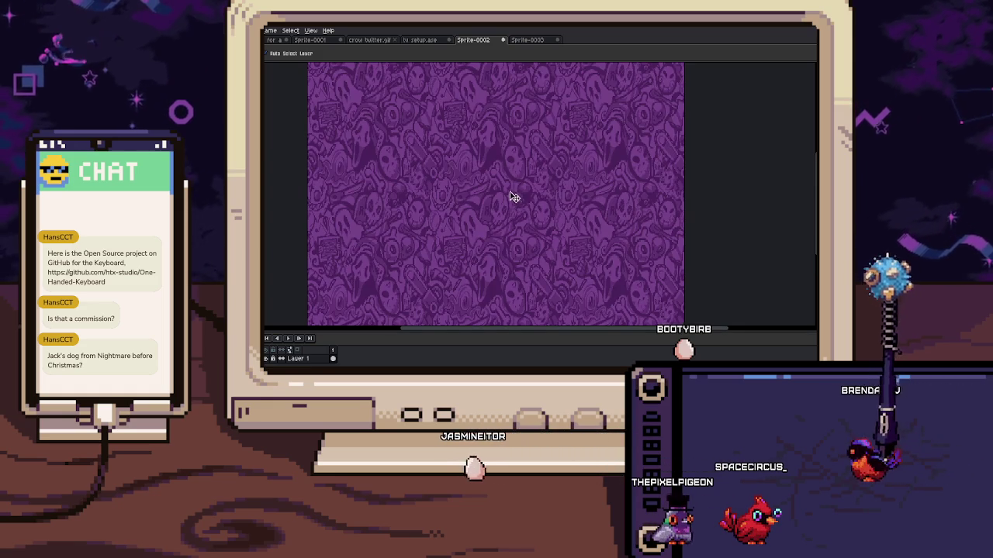
Glance at crow twitter and tv setup, then return to the character animation
click(369, 39)
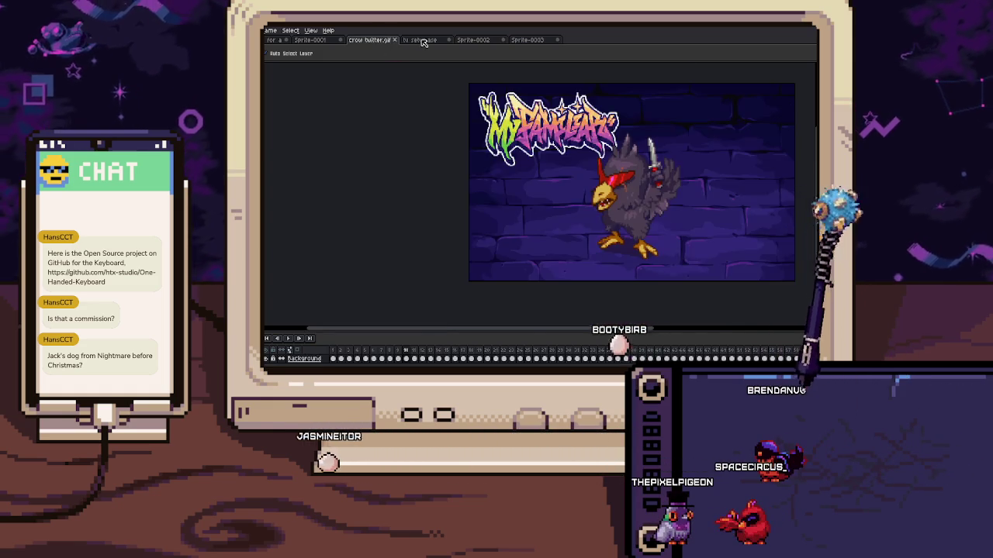
click(445, 39)
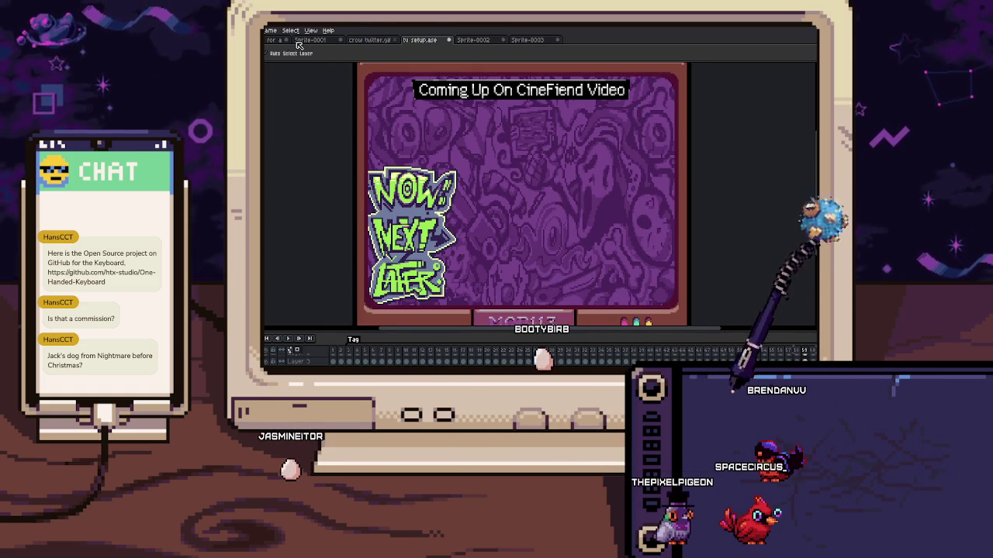
click(535, 40)
scroll(415, 140, down, 1)
scroll(419, 143, down, 3)
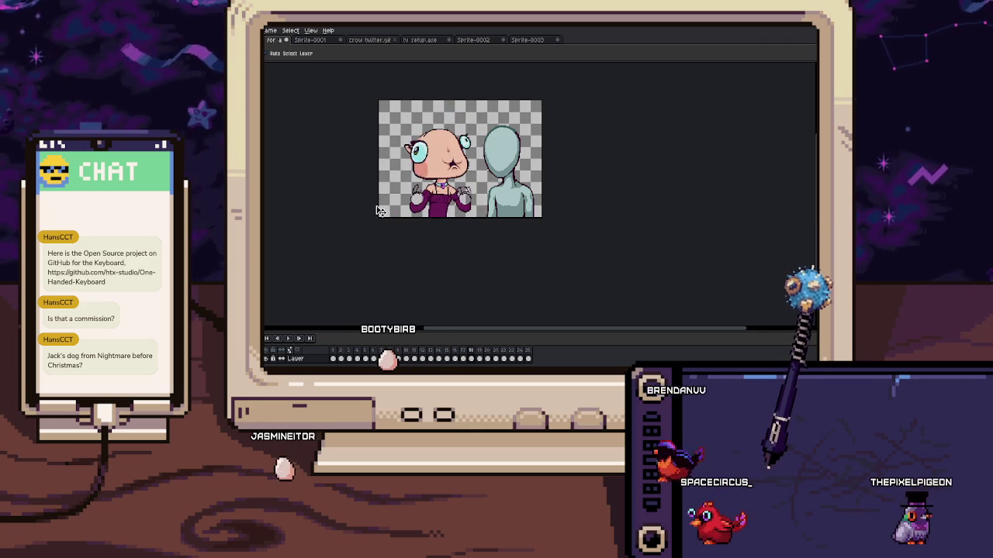
Switch to the Pencil with a 1px brush, zoomed in on the teal hair edge
scroll(419, 109, up, 3)
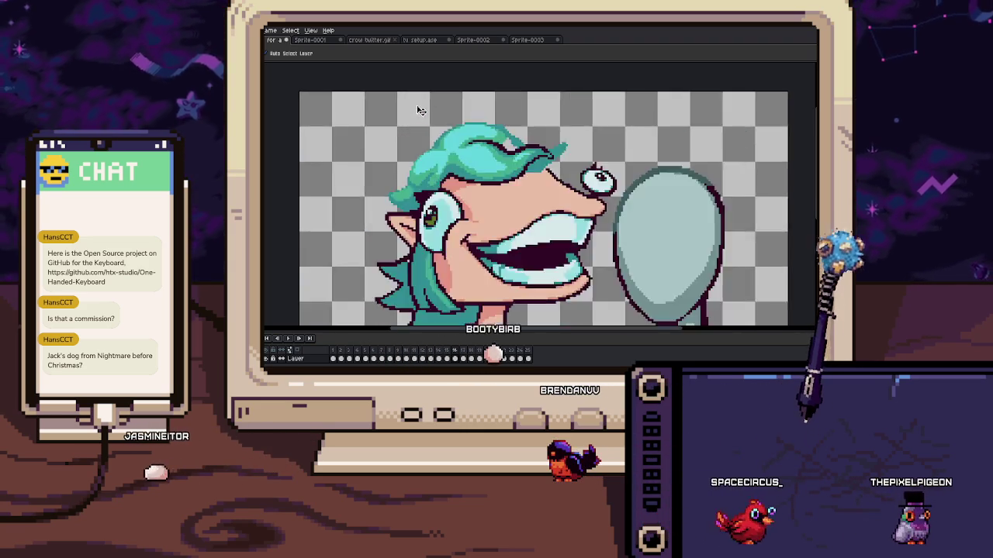
key(b)
scroll(505, 196, down, 3)
scroll(505, 196, down, 2)
scroll(505, 196, up, 1)
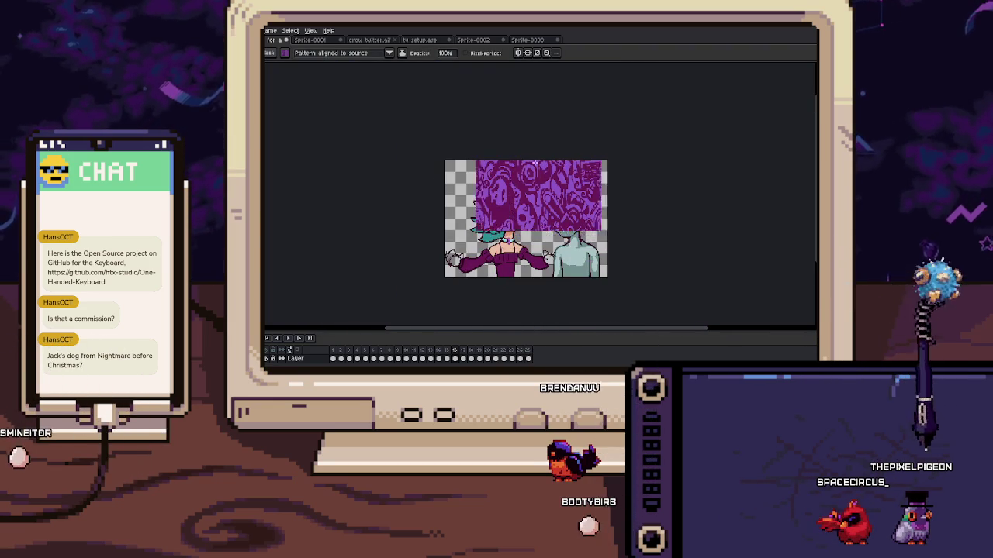
click(269, 53)
click(273, 72)
scroll(528, 178, up, 4)
scroll(386, 158, up, 4)
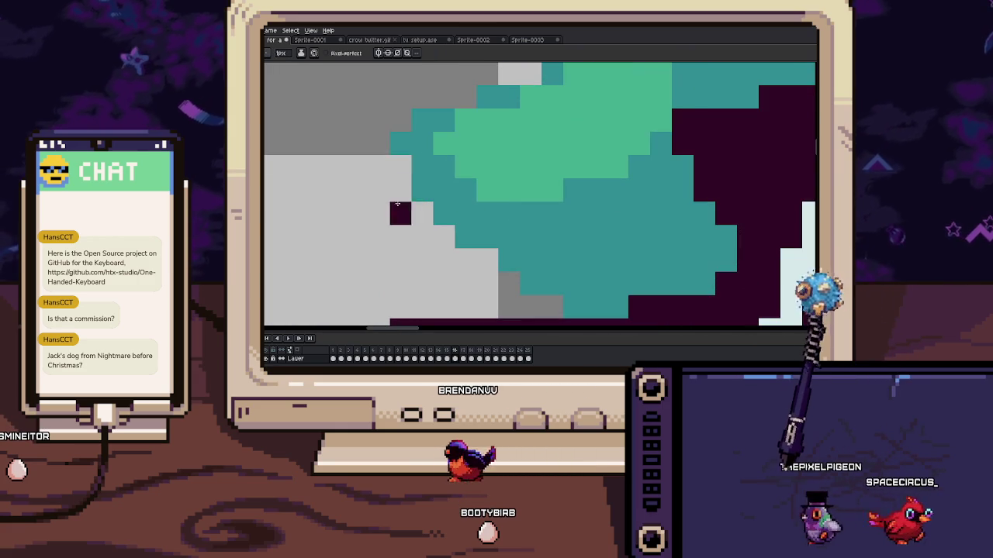
Paint a dark outline along the teal hair edge, moving the view along the hair
mouse_move(386, 157)
mouse_down()
mouse_move(458, 233)
mouse_move(584, 296)
mouse_up()
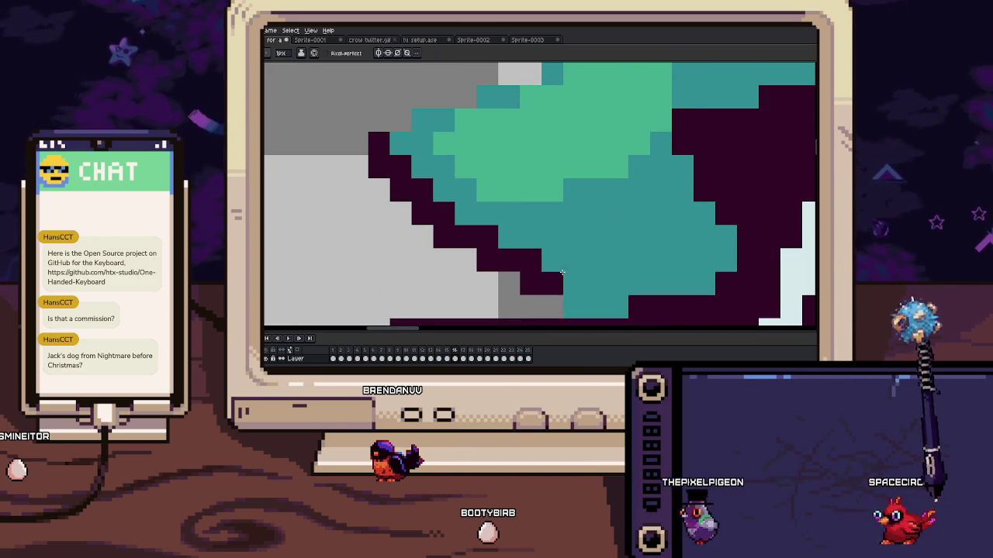
drag(645, 302, 596, 268)
scroll(596, 268, down, 5)
scroll(490, 184, up, 2)
scroll(489, 185, up, 2)
scroll(529, 207, up, 2)
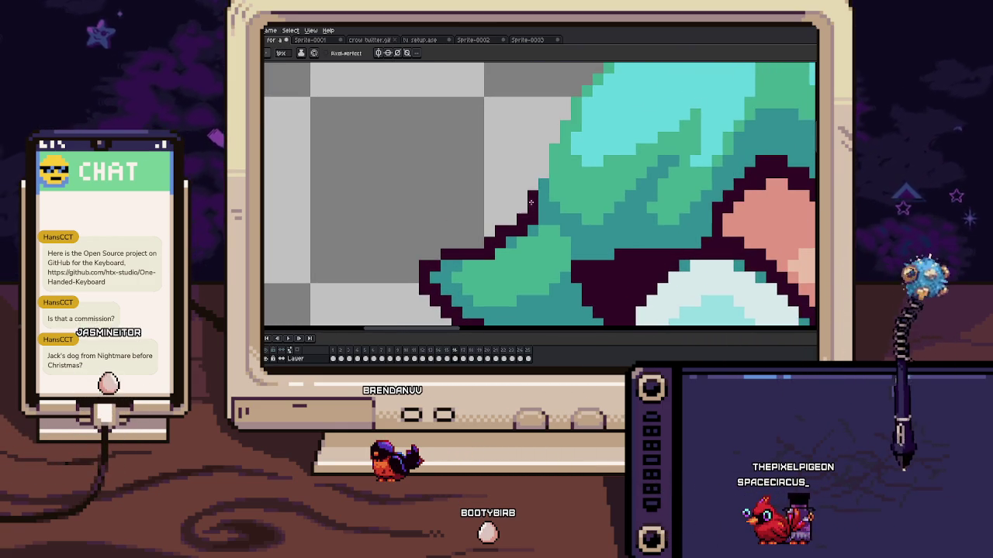
drag(544, 157, 532, 140)
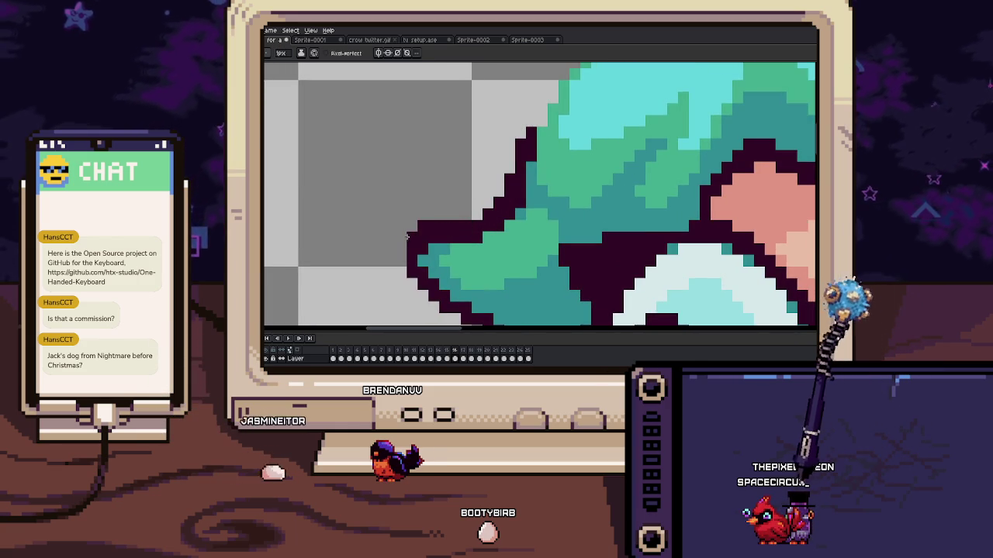
drag(411, 236, 418, 194)
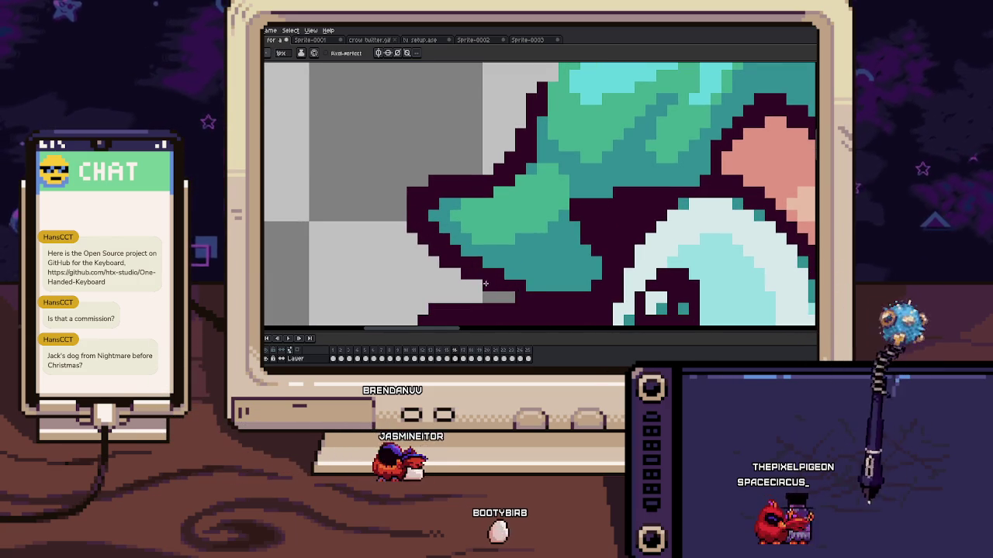
scroll(453, 262, down, 4)
drag(434, 155, 418, 287)
scroll(408, 188, up, 4)
drag(533, 73, 480, 145)
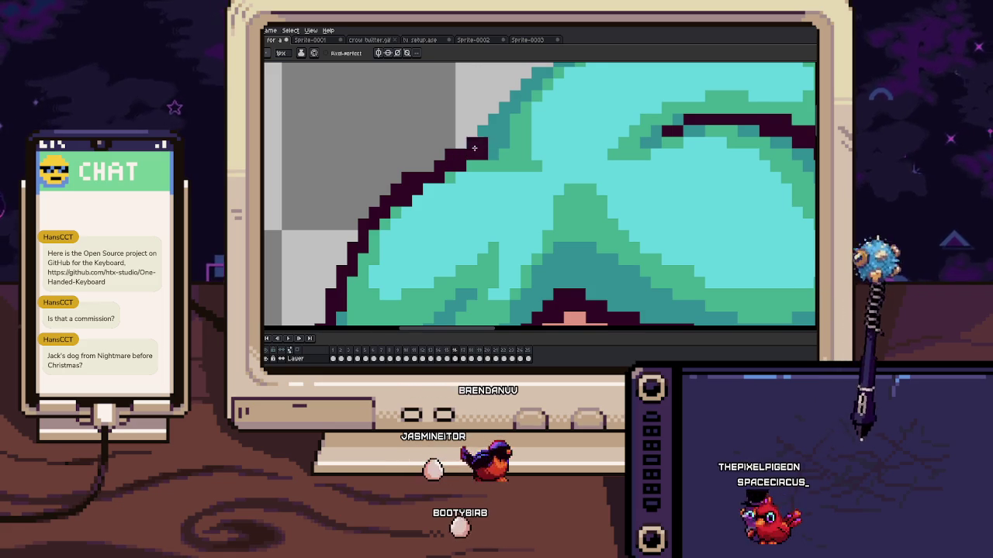
scroll(479, 146, down, 3)
scroll(434, 155, up, 2)
scroll(419, 158, down, 2)
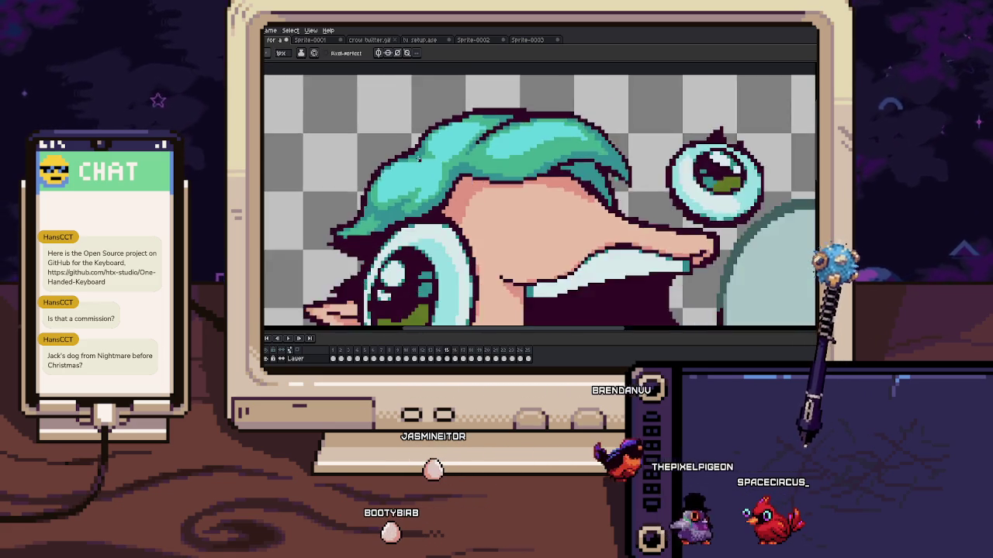
scroll(419, 157, up, 1)
scroll(415, 167, down, 2)
scroll(420, 156, up, 1)
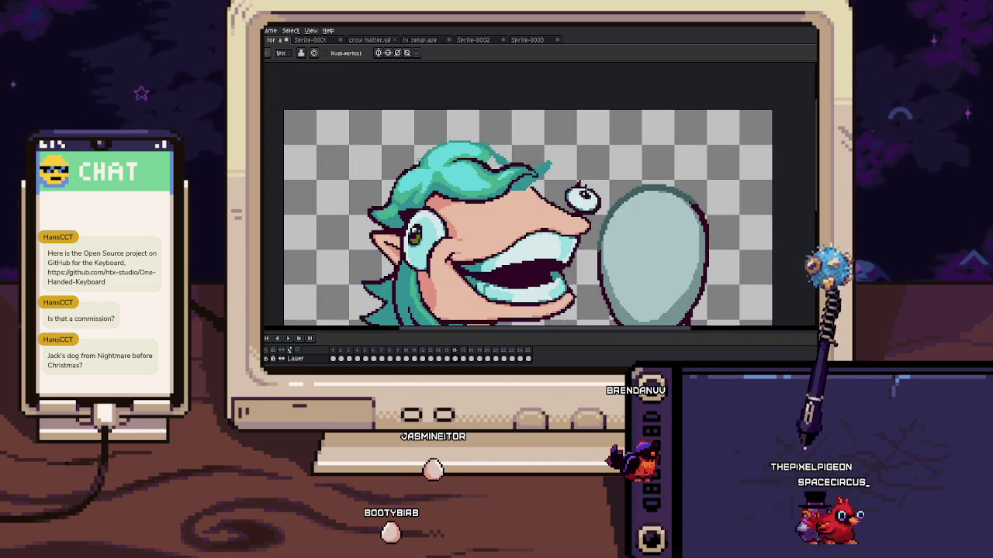
scroll(421, 155, up, 1)
scroll(421, 155, up, 1)
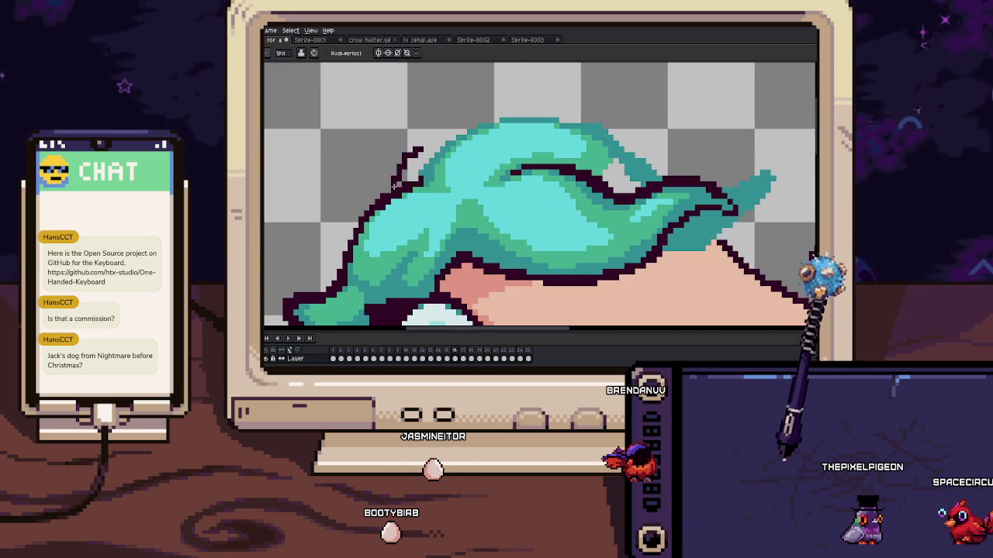
scroll(442, 143, up, 1)
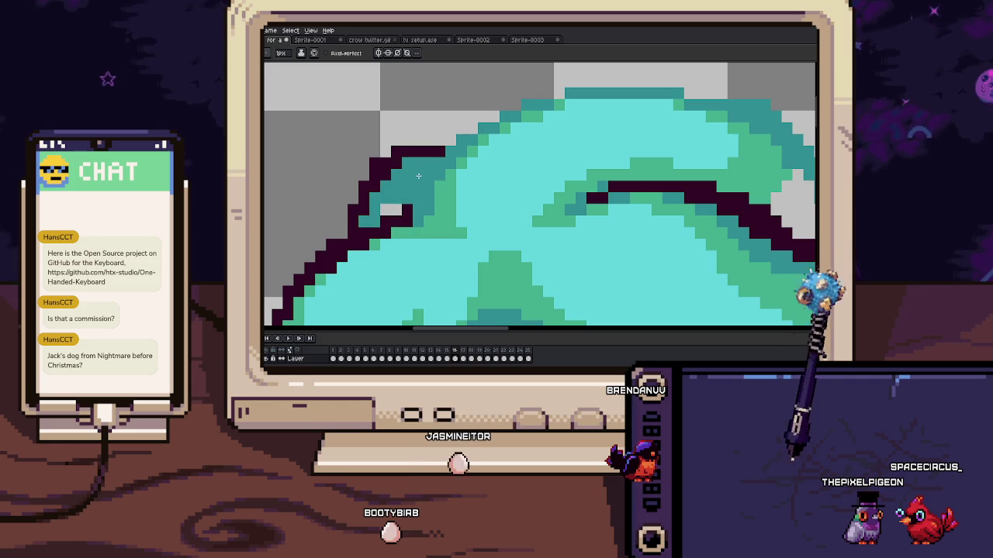
Undo a bad stroke, redraw the upper-left hair outline and erase stray pixels
key(ctrl+z)
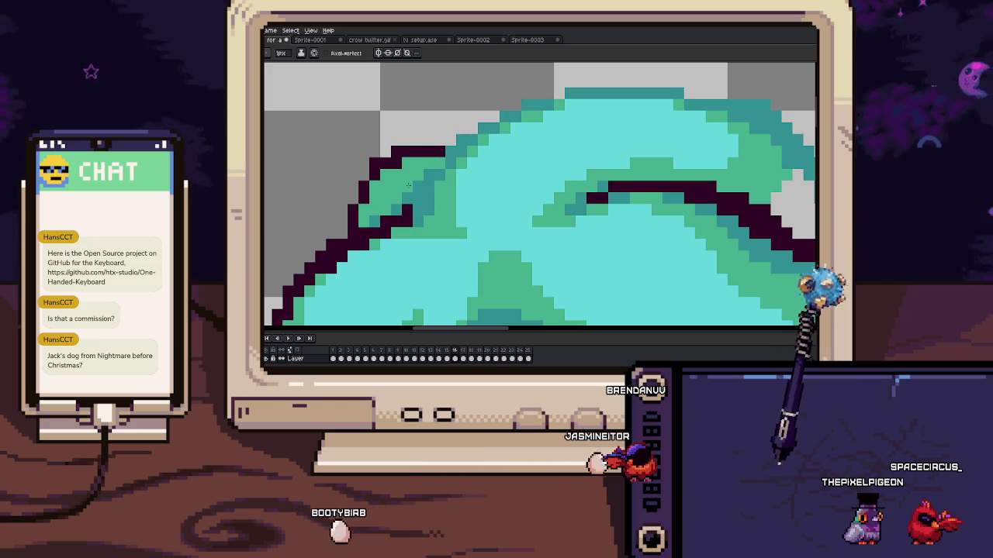
key(i)
key(b)
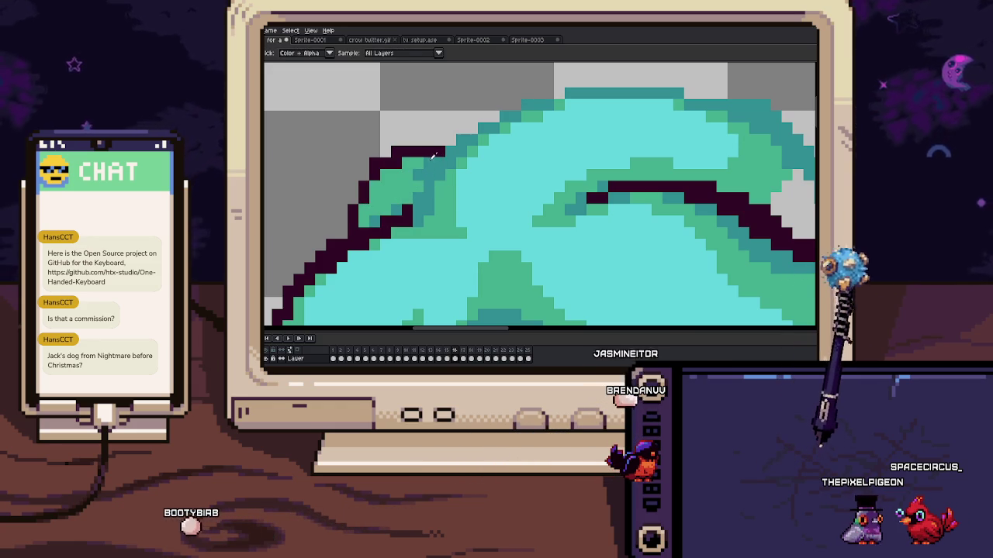
drag(451, 152, 328, 237)
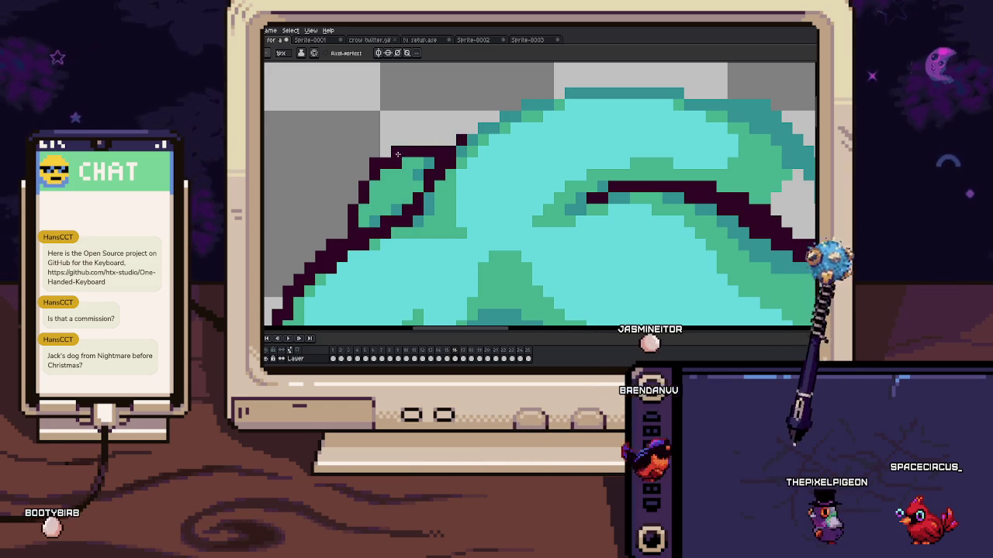
key(e)
drag(334, 225, 347, 169)
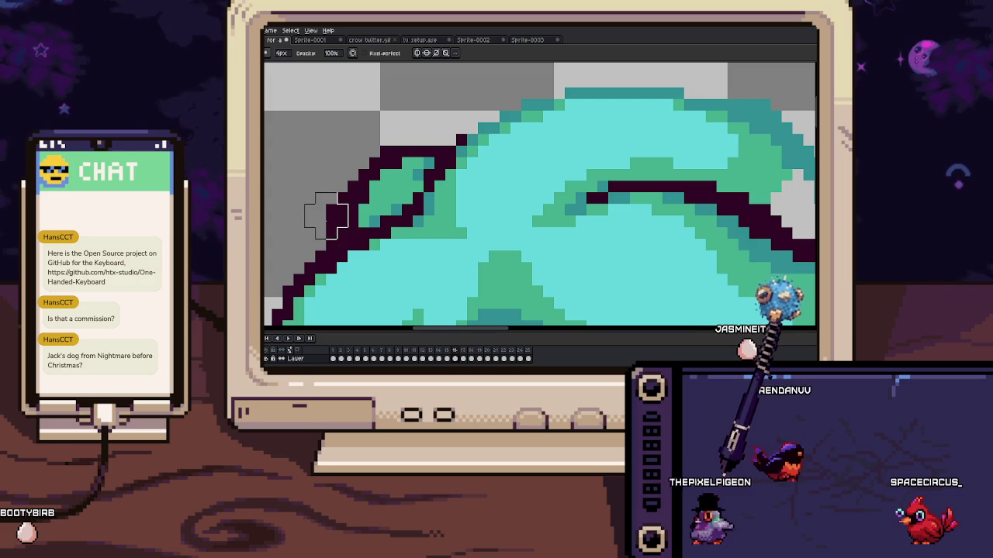
key(b)
mouse_move(415, 141)
mouse_down()
mouse_move(621, 124)
mouse_move(459, 105)
mouse_up()
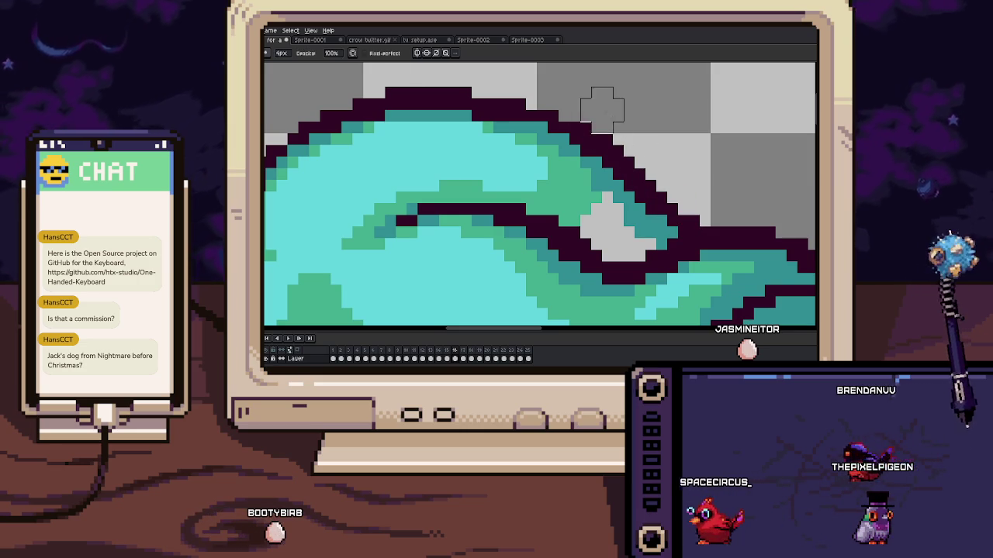
Outline the pointed tip of the hair strand over the face
drag(660, 169, 655, 166)
scroll(656, 166, down, 3)
scroll(590, 155, up, 2)
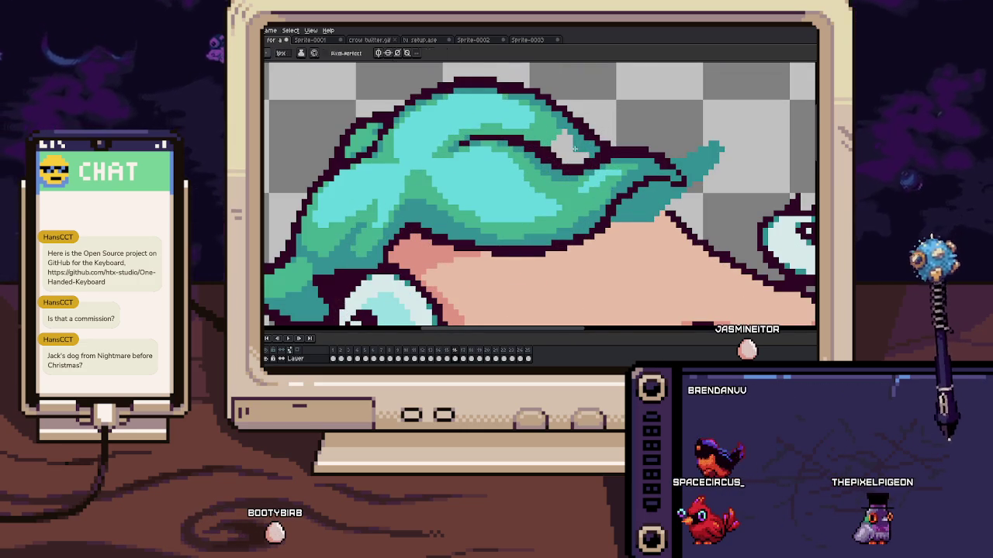
drag(543, 155, 536, 140)
scroll(594, 194, up, 1)
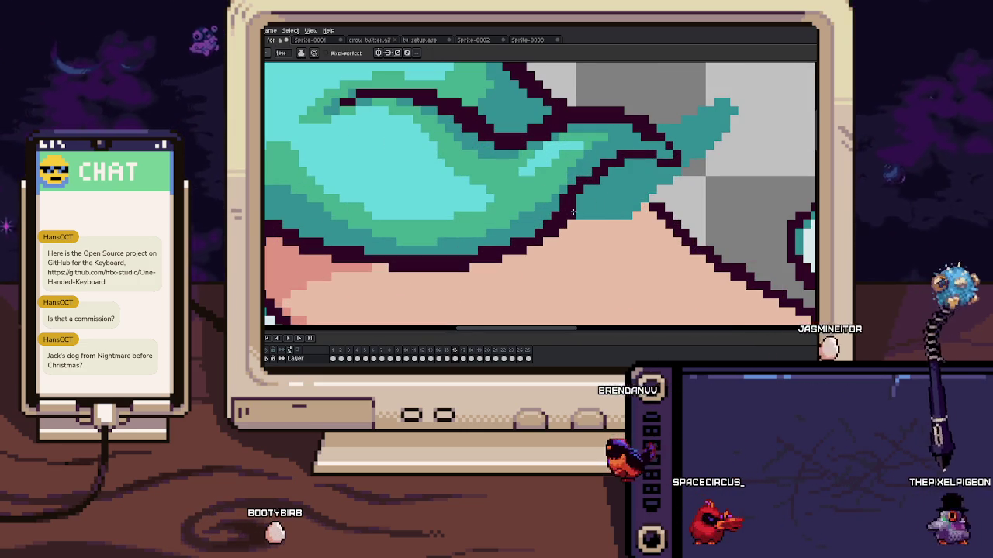
drag(672, 144, 702, 132)
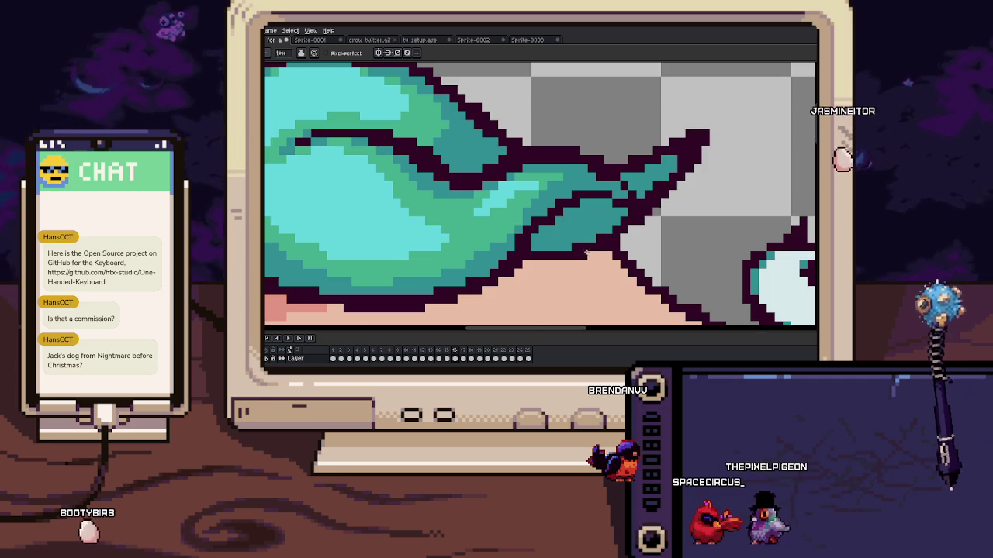
scroll(548, 253, down, 1)
Draw a dark outline stroke beside the neck and fill the enclosed area teal
scroll(548, 253, down, 1)
scroll(548, 253, down, 1)
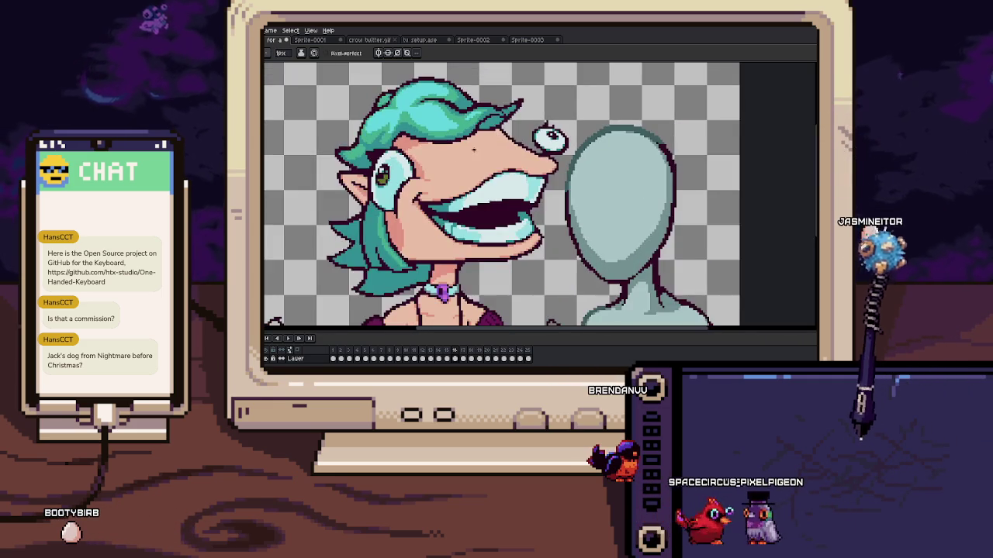
scroll(548, 253, down, 1)
scroll(583, 242, up, 2)
scroll(583, 242, up, 1)
scroll(583, 242, up, 1)
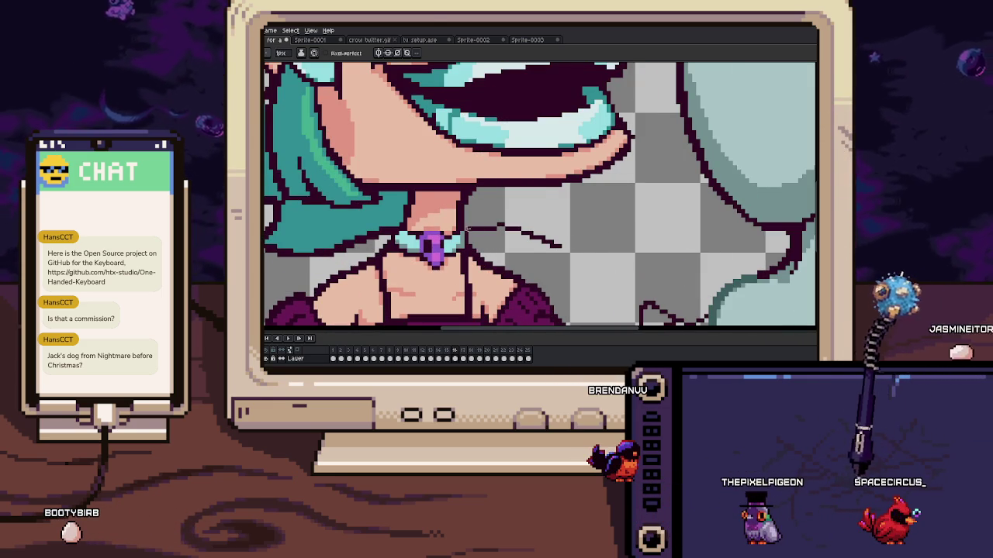
drag(551, 201, 584, 247)
scroll(559, 232, down, 1)
scroll(547, 215, up, 1)
click(548, 216)
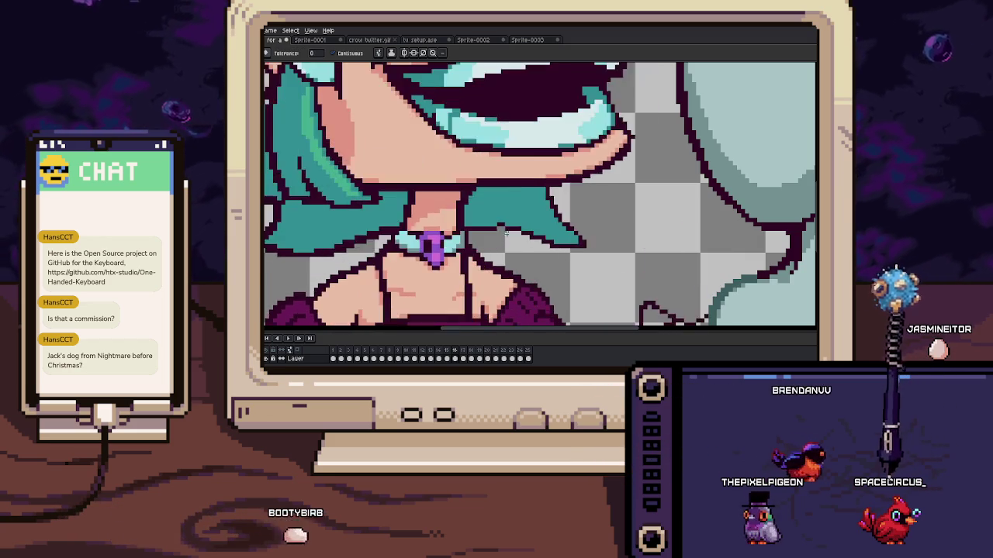
Zoom out to review the whole sprite's cleaned outlines
scroll(611, 228, up, 2)
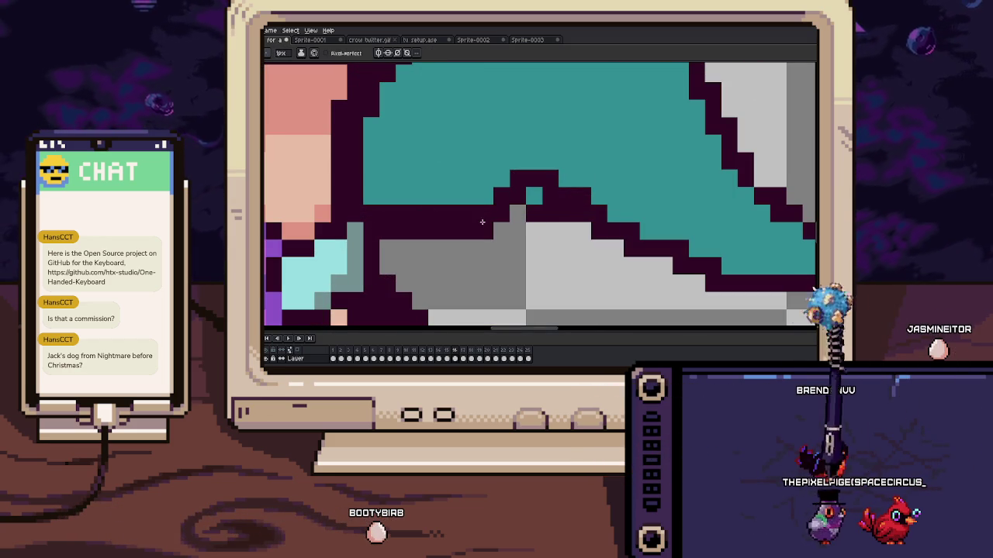
scroll(610, 229, up, 1)
scroll(628, 240, right, 3)
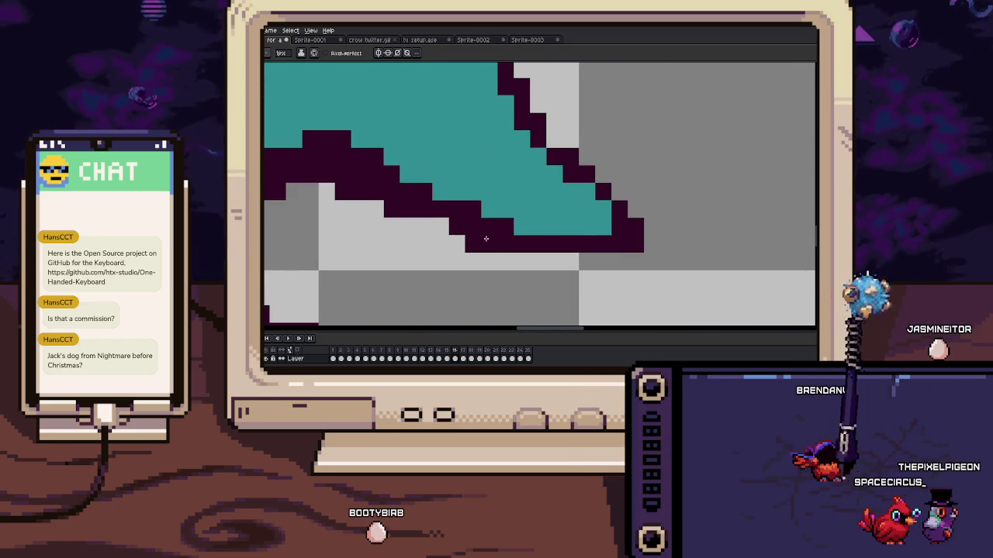
scroll(559, 258, up, 1)
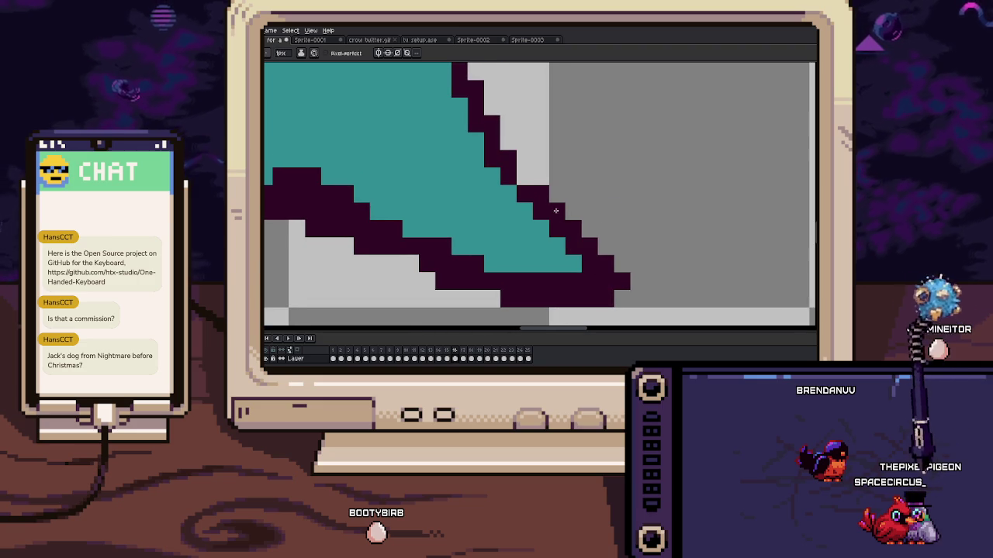
scroll(539, 206, up, 1)
scroll(539, 205, down, 1)
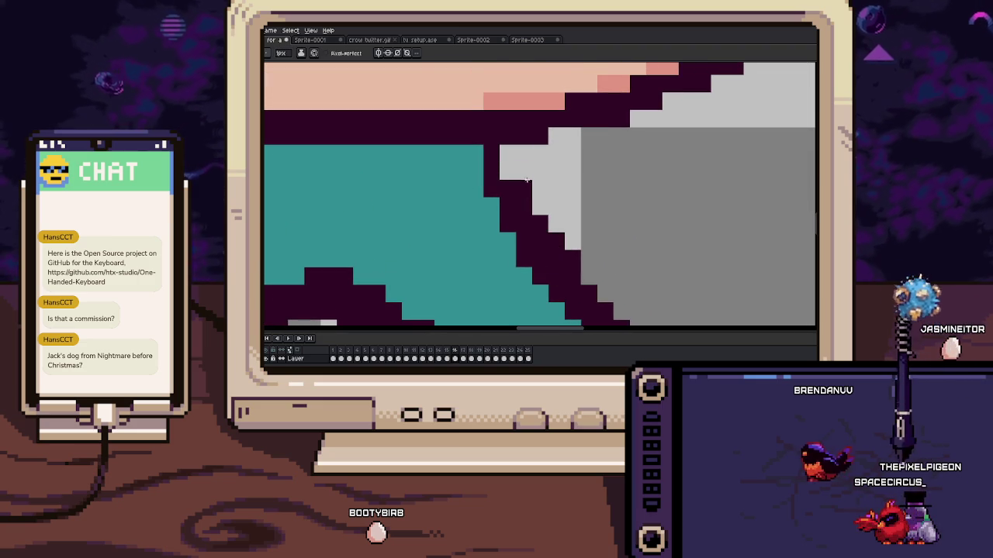
scroll(540, 186, down, 2)
scroll(524, 189, down, 1)
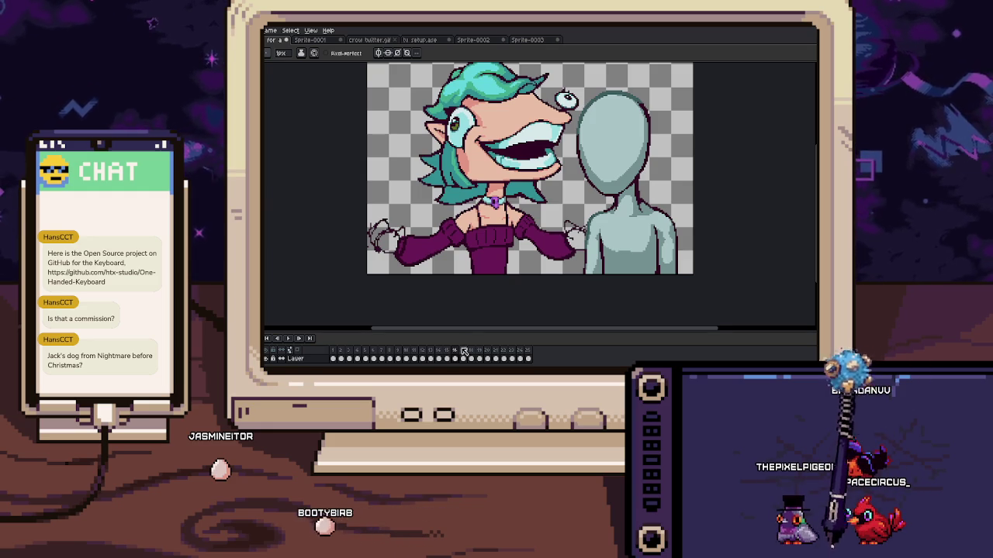
Add a salmon-pink highlight band along the nose ridge
scroll(521, 202, up, 2)
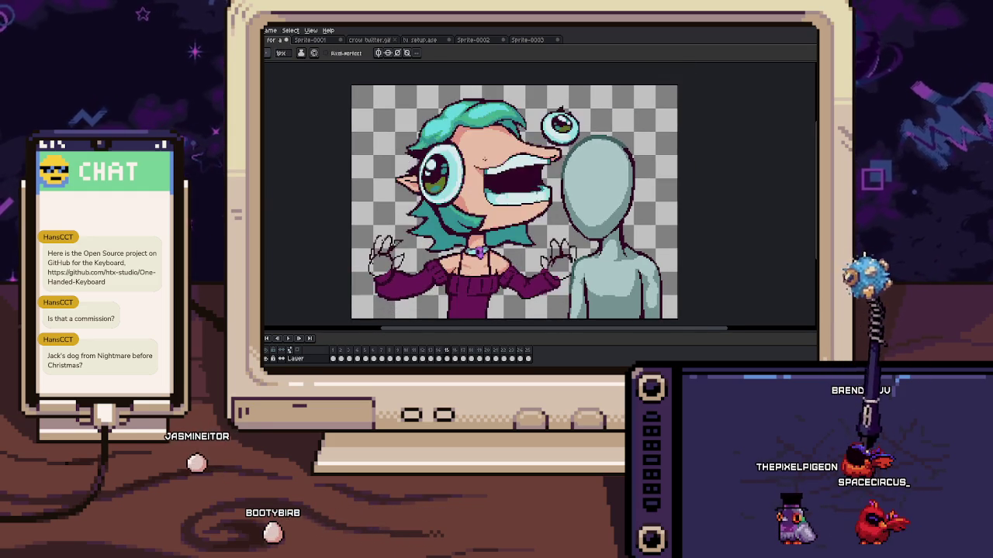
scroll(521, 178, up, 1)
scroll(521, 178, up, 2)
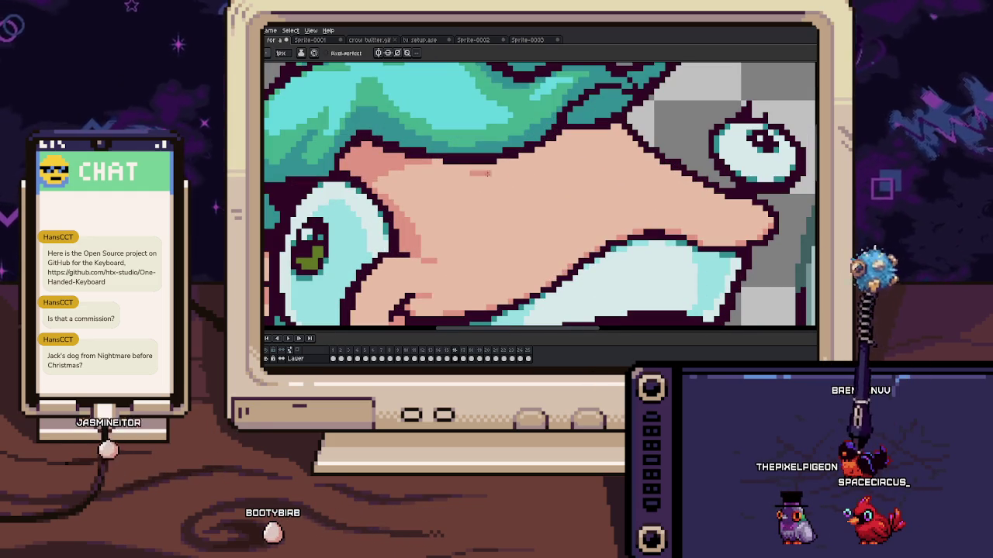
drag(494, 178, 624, 144)
key(g)
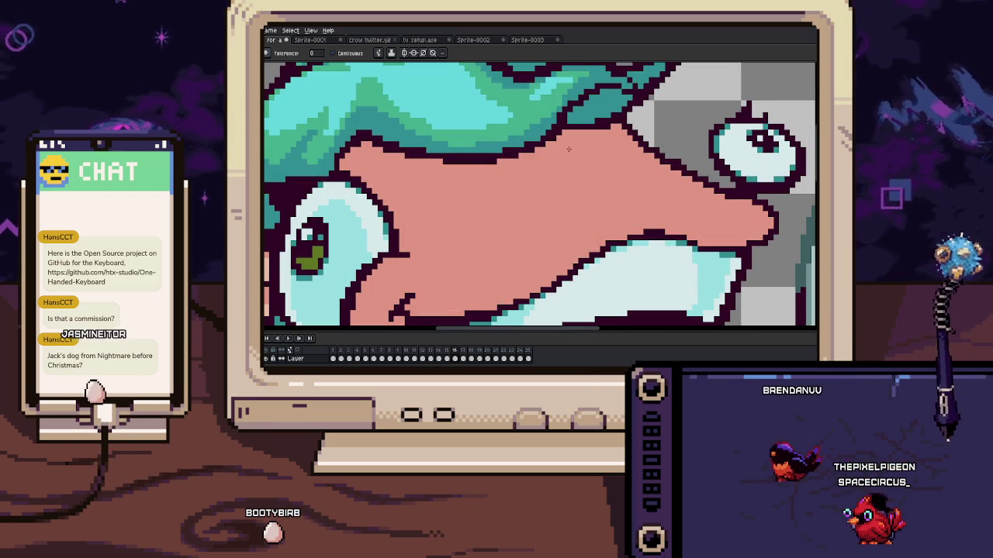
click(544, 156)
scroll(544, 157, down, 2)
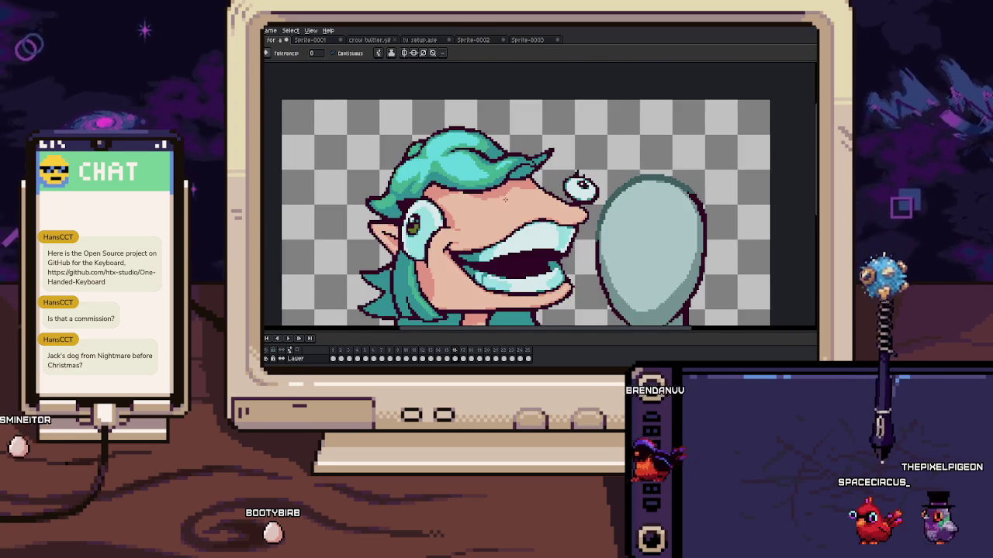
scroll(498, 181, down, 1)
Compare the hair across frames 15–17, settling on the open-mouth frame 17
key(Left)
key(Left)
key(Right)
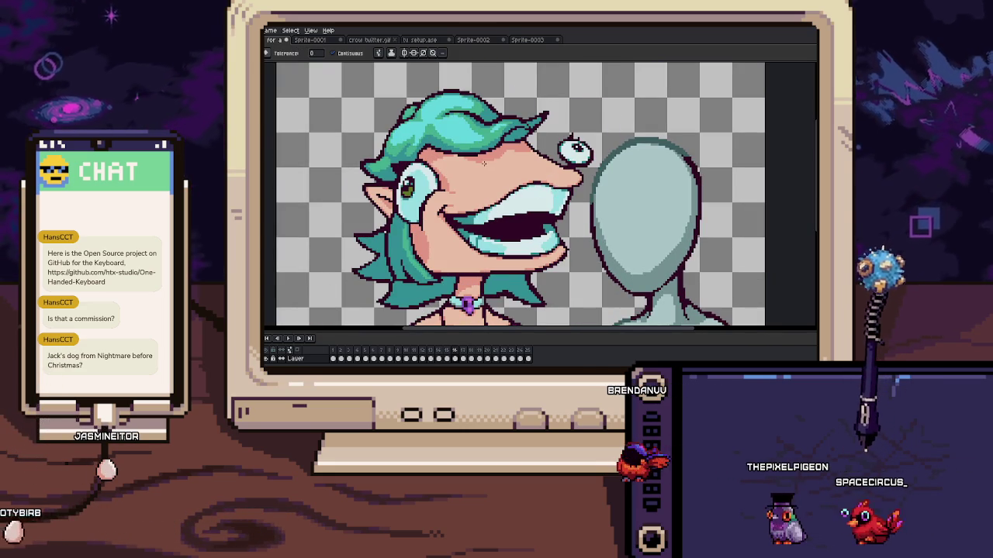
key(Right)
key(Return)
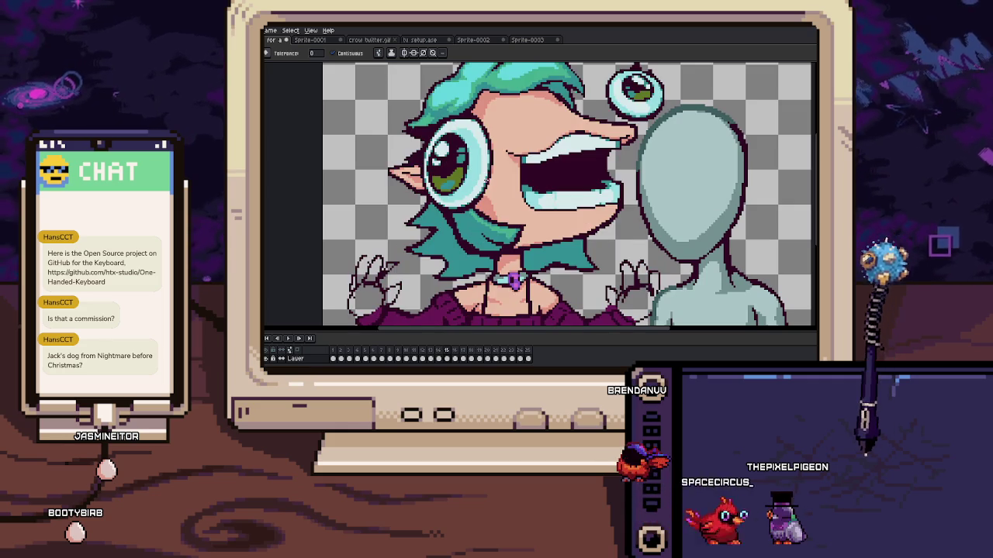
key(Right)
scroll(433, 202, up, 1)
scroll(432, 202, up, 1)
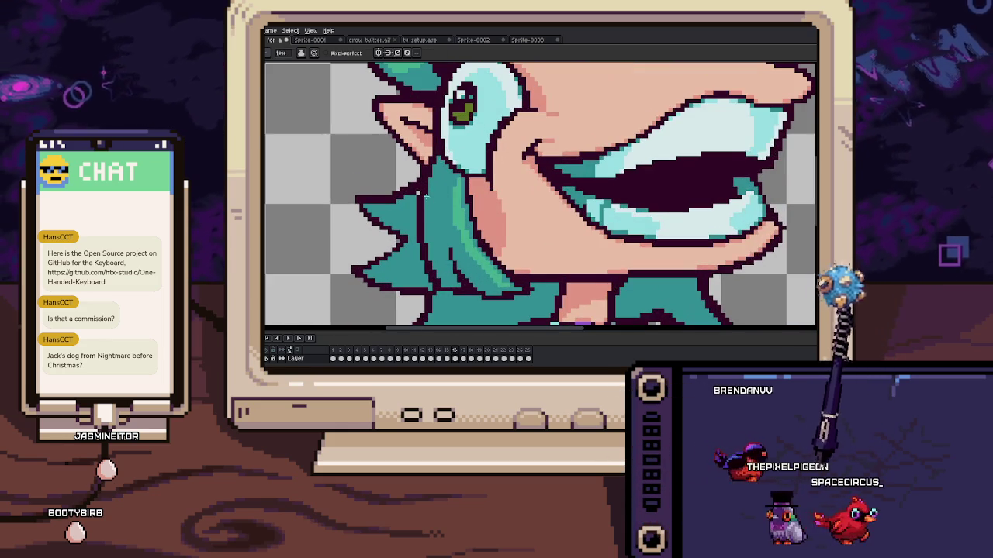
key(Right)
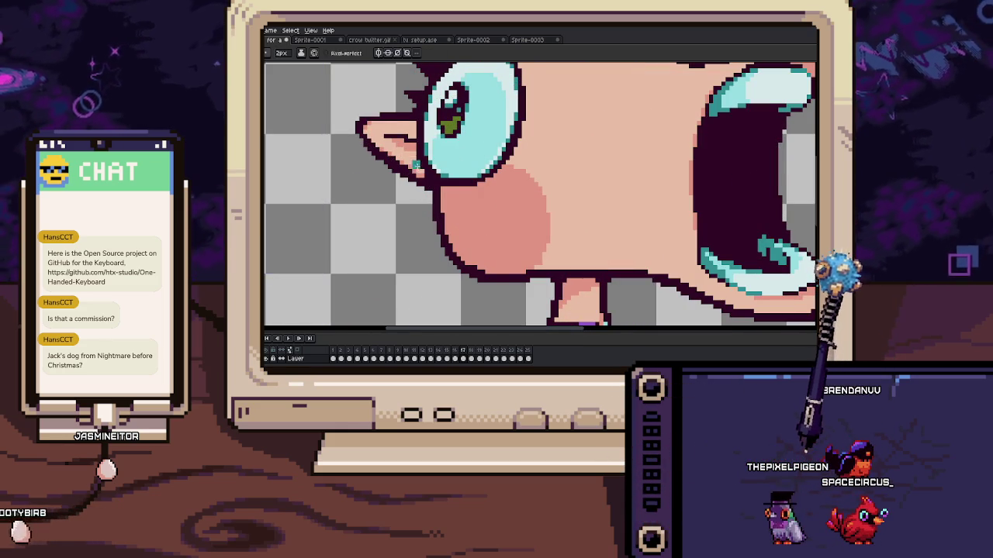
key(Left)
key(Right)
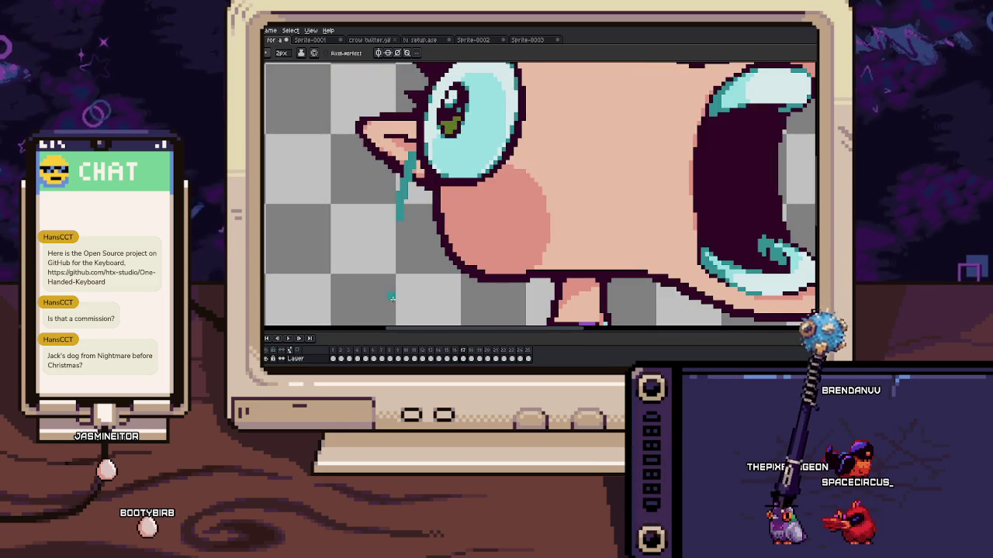
Draw a teal hair strand down from the ear and fill its loop teal
mouse_move(423, 196)
mouse_down()
mouse_move(445, 286)
mouse_move(387, 273)
mouse_move(393, 212)
mouse_up()
key(Left)
key(Right)
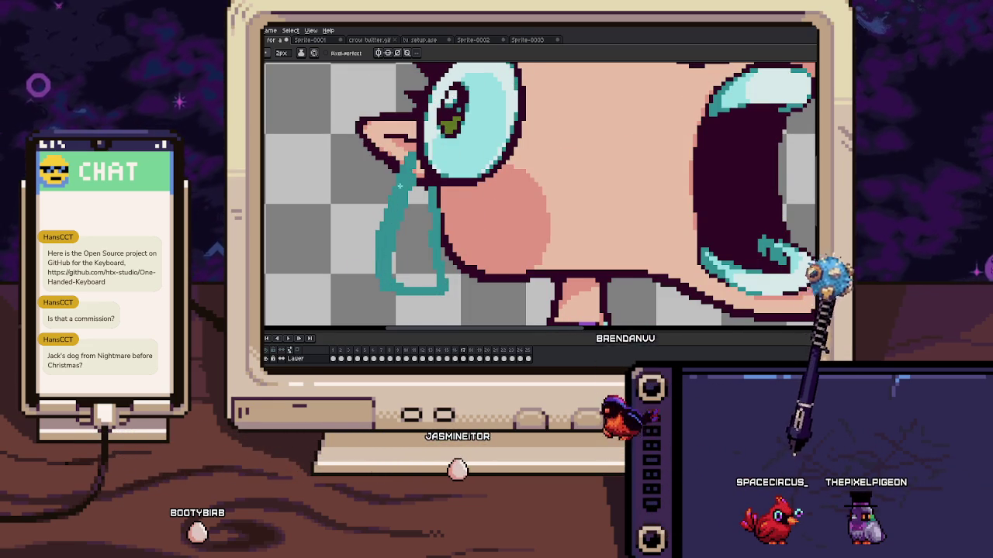
key(g)
scroll(391, 206, up, 2)
scroll(396, 225, down, 3)
click(405, 258)
key(b)
Outline the edge of the new teal hair lock in dark purple
scroll(423, 206, up, 3)
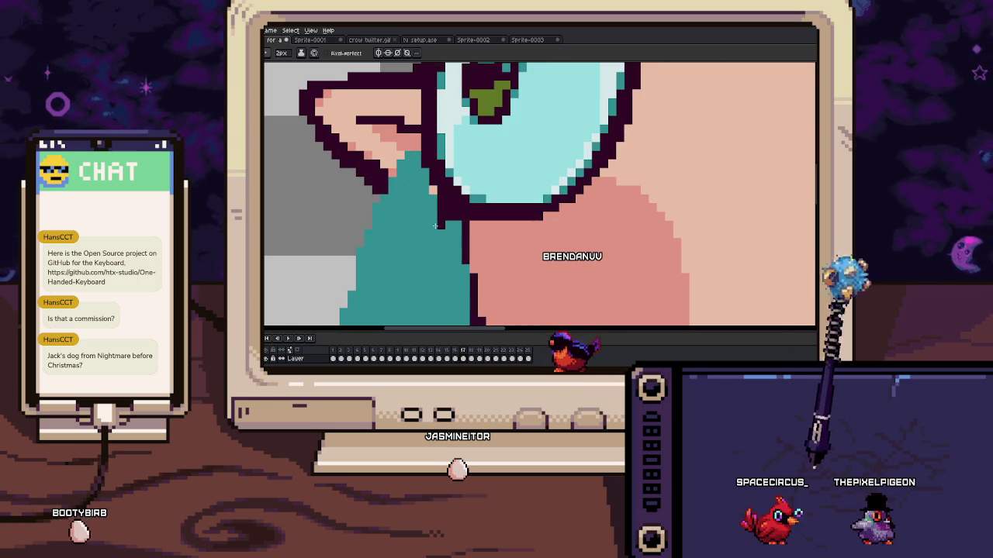
scroll(430, 200, down, 3)
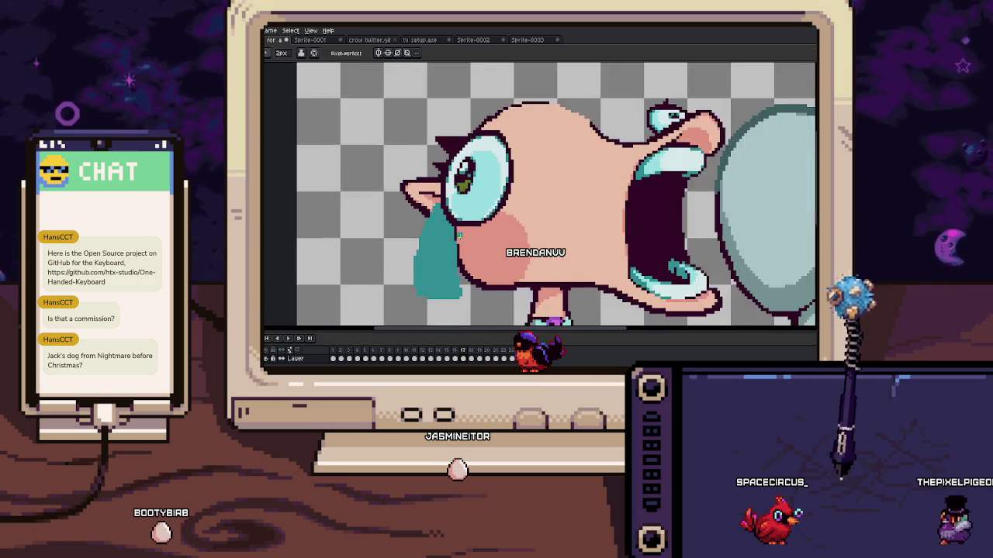
scroll(456, 171, up, 3)
scroll(456, 172, up, 1)
mouse_move(434, 210)
mouse_down()
mouse_move(448, 239)
mouse_move(462, 189)
mouse_up()
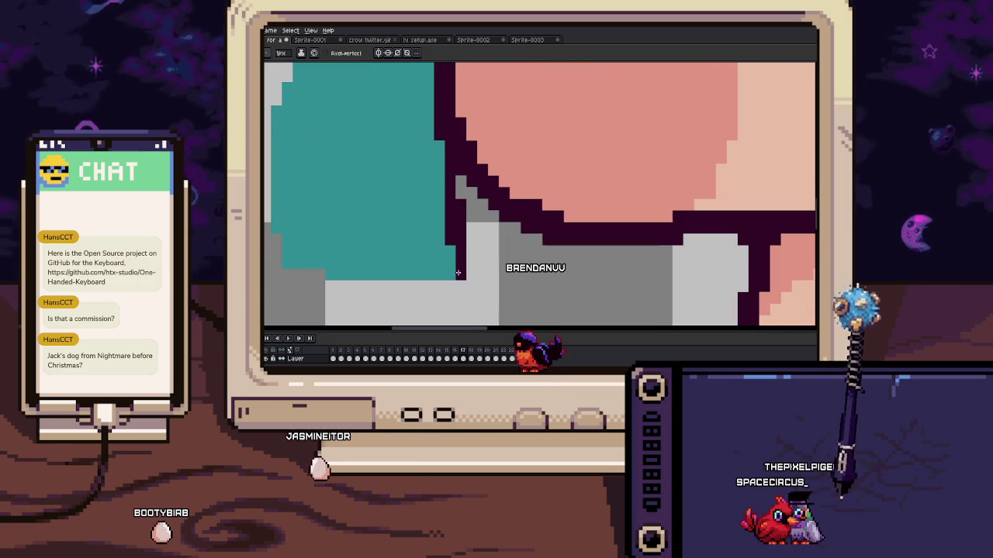
mouse_move(342, 154)
mouse_down()
mouse_move(338, 269)
mouse_move(377, 299)
mouse_up()
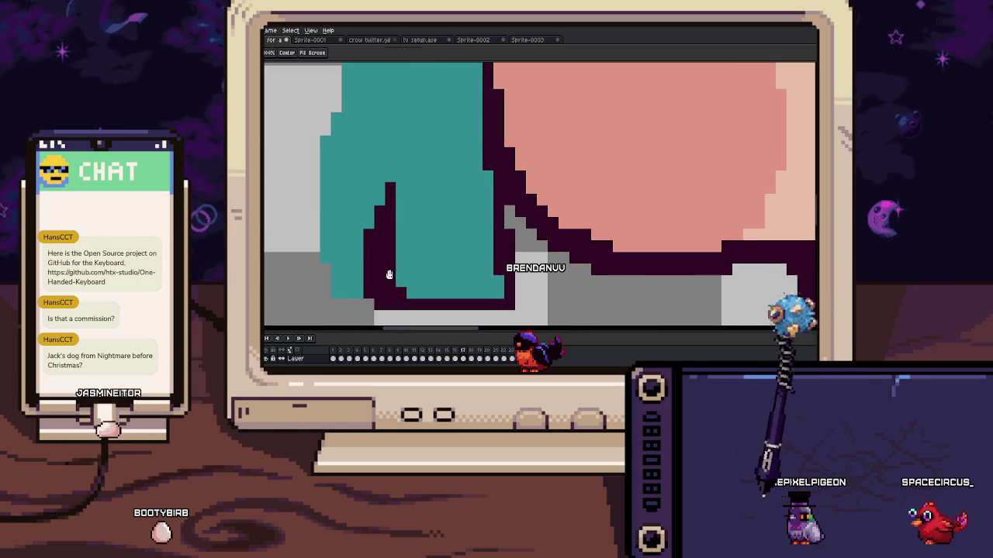
scroll(336, 277, down, 1)
scroll(337, 277, down, 1)
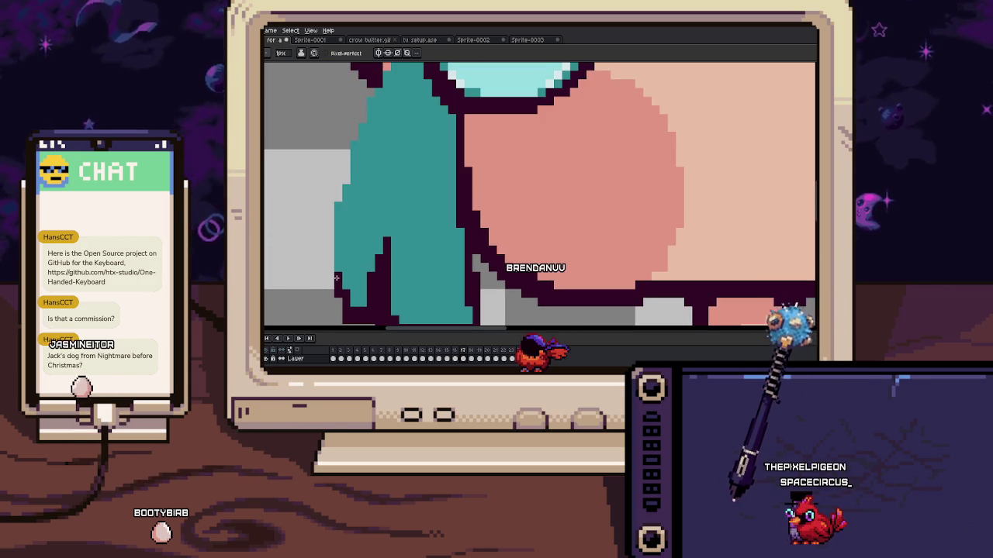
mouse_move(336, 237)
mouse_down()
mouse_move(354, 268)
mouse_move(381, 184)
mouse_up()
scroll(375, 220, down, 5)
scroll(375, 220, up, 2)
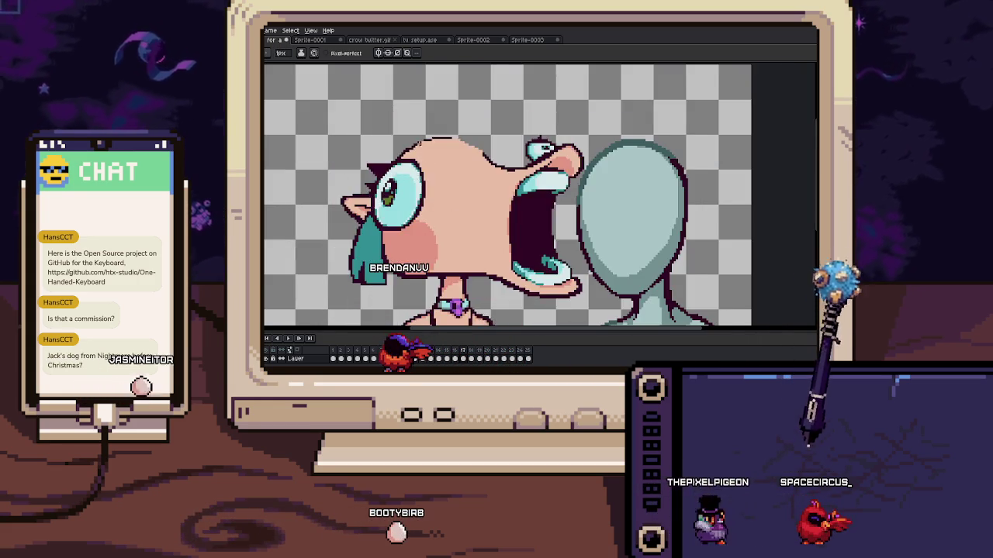
scroll(305, 234, up, 2)
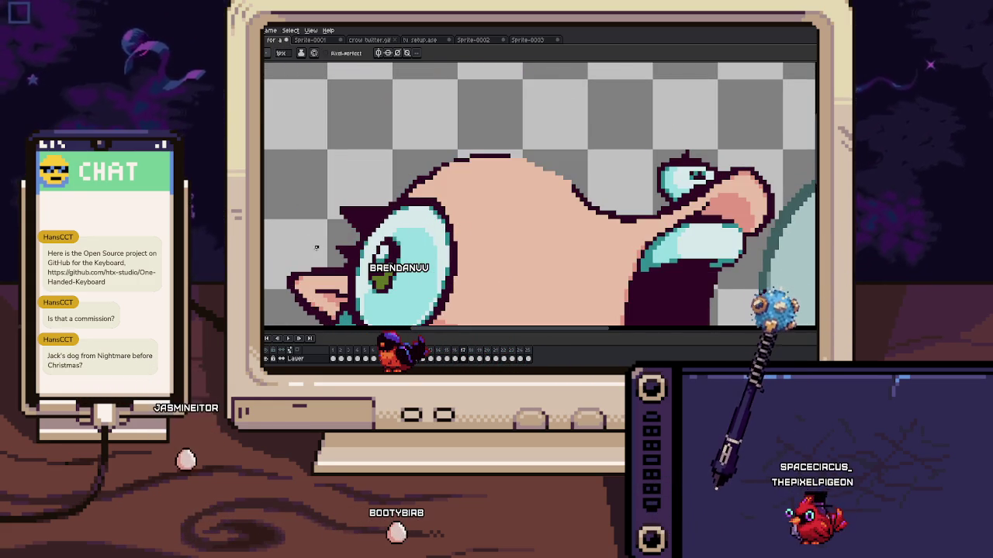
Jump to frame 1, zoom out and play the animation
click(336, 353)
scroll(535, 194, down, 3)
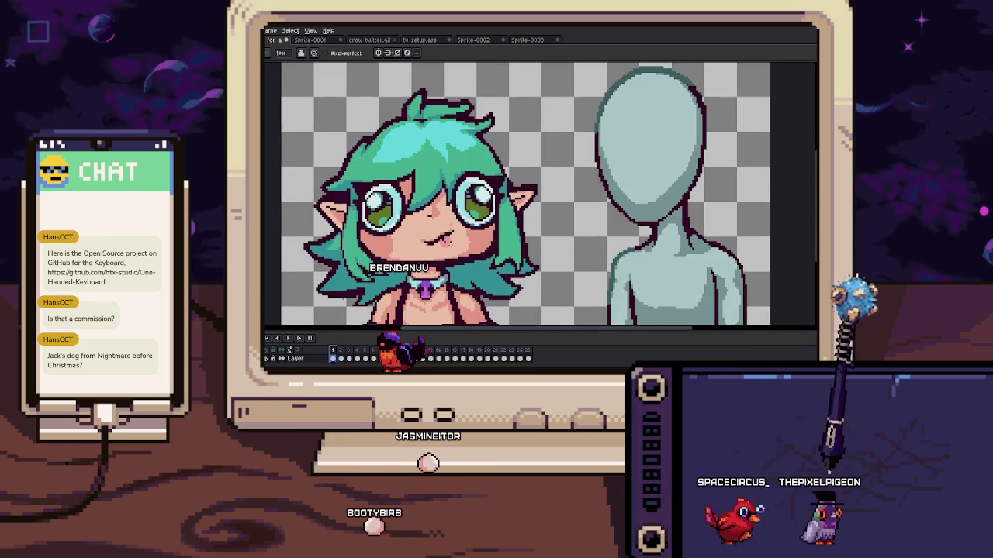
scroll(524, 196, down, 2)
key(m)
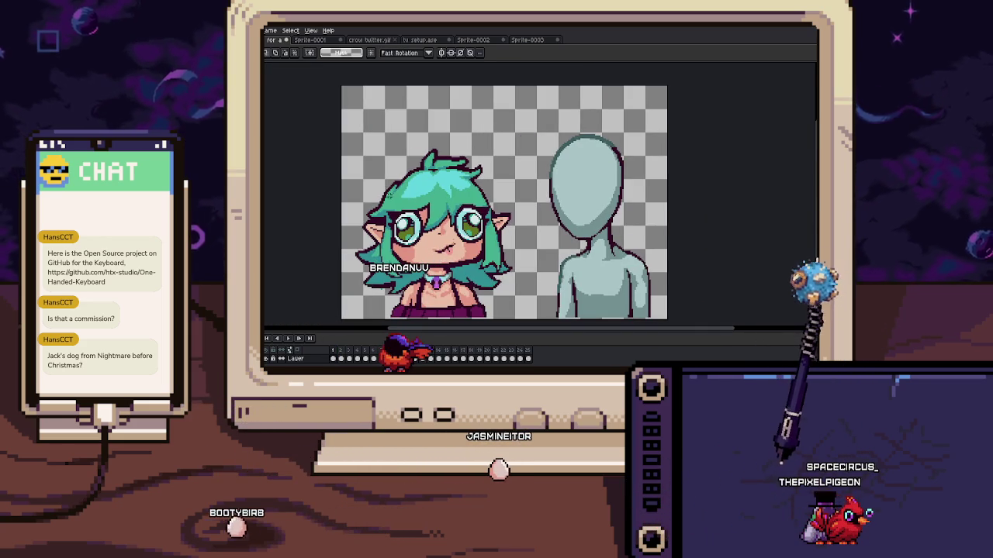
key(Return)
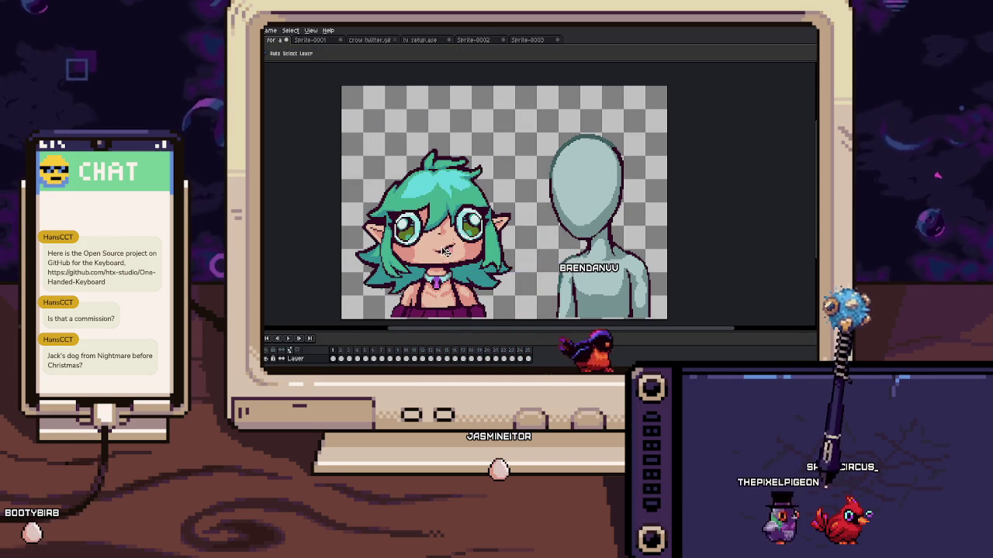
Select a rectangle around the teal-haired girl
key(v)
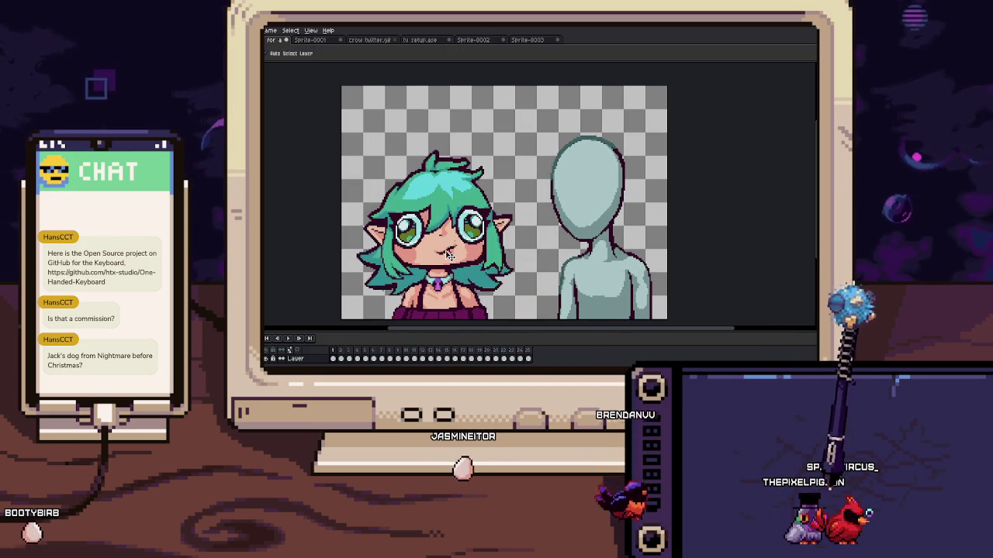
key(m)
drag(357, 133, 511, 319)
Paste the girl into a new sprite, Sprite-0004, docked as a left split pane
key(ctrl+d)
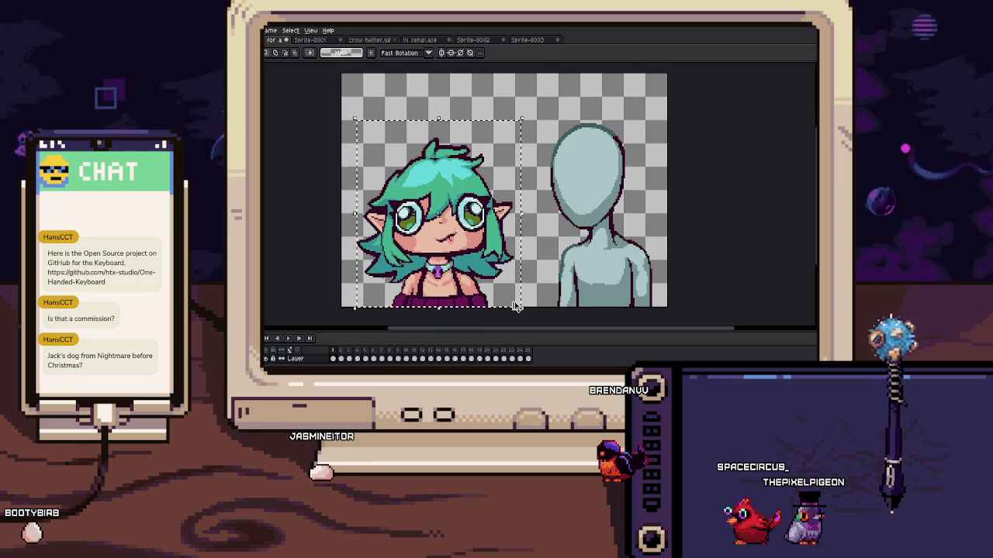
key(ctrl+n)
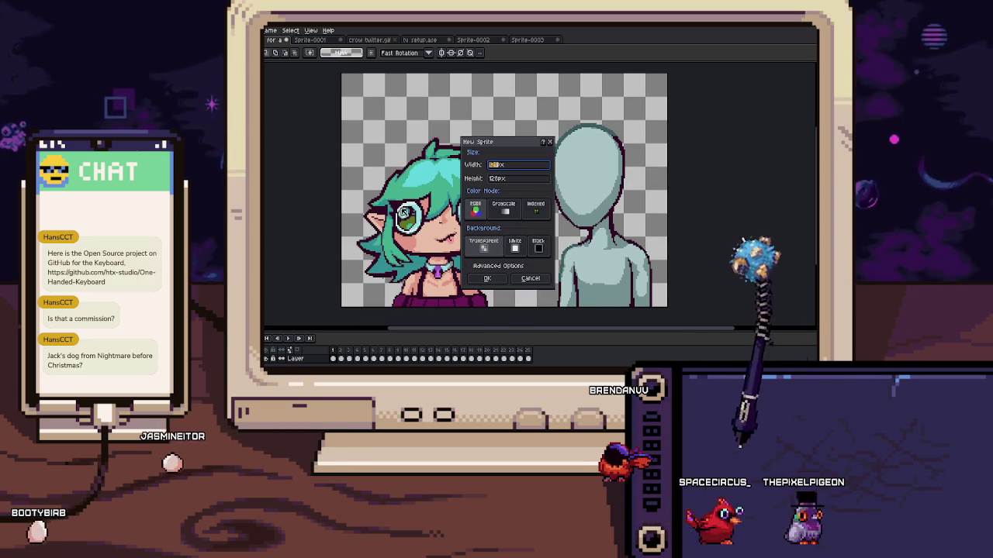
key(Return)
key(ctrl+v)
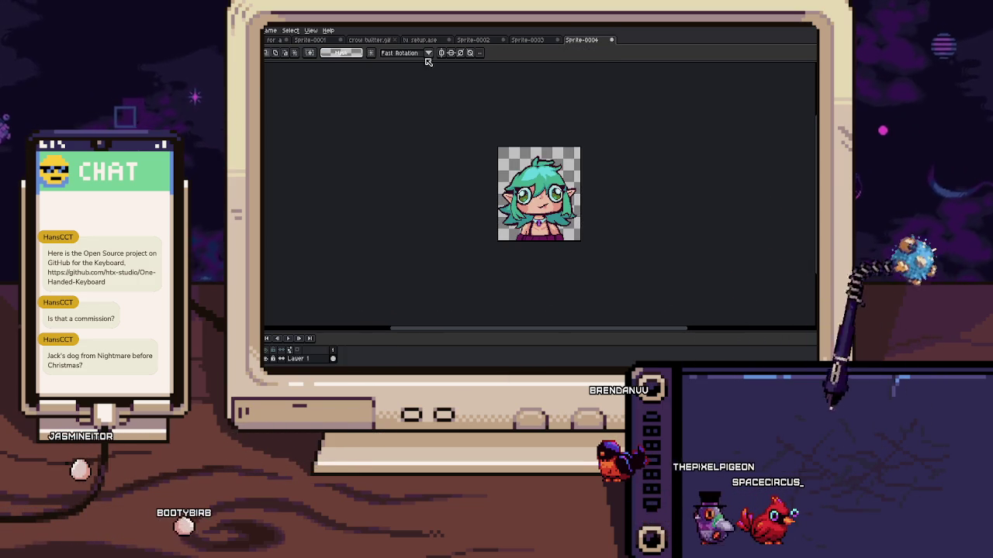
drag(582, 39, 273, 143)
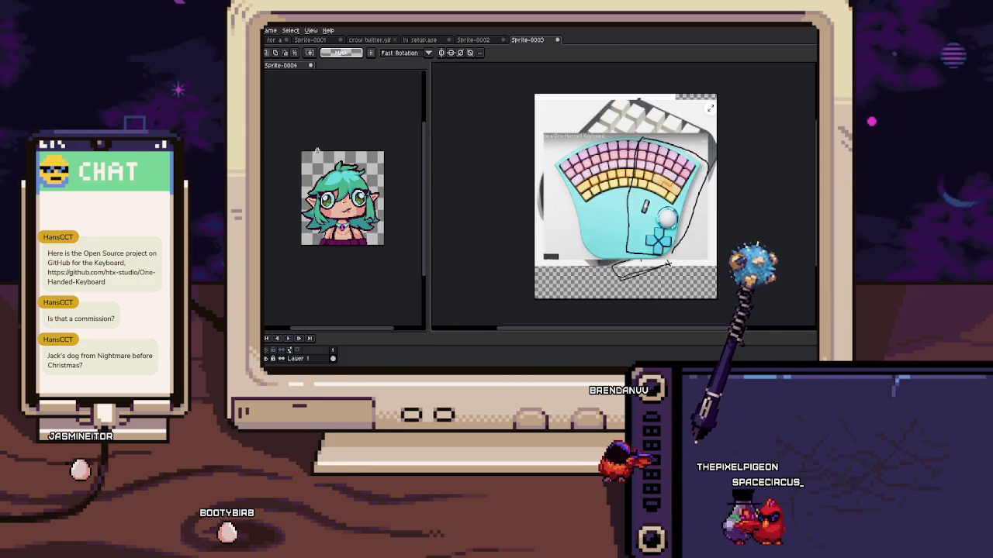
scroll(341, 201, up, 3)
click(270, 30)
key(Escape)
Show the girl-and-mannequin animation in the right pane at frame 17
click(270, 40)
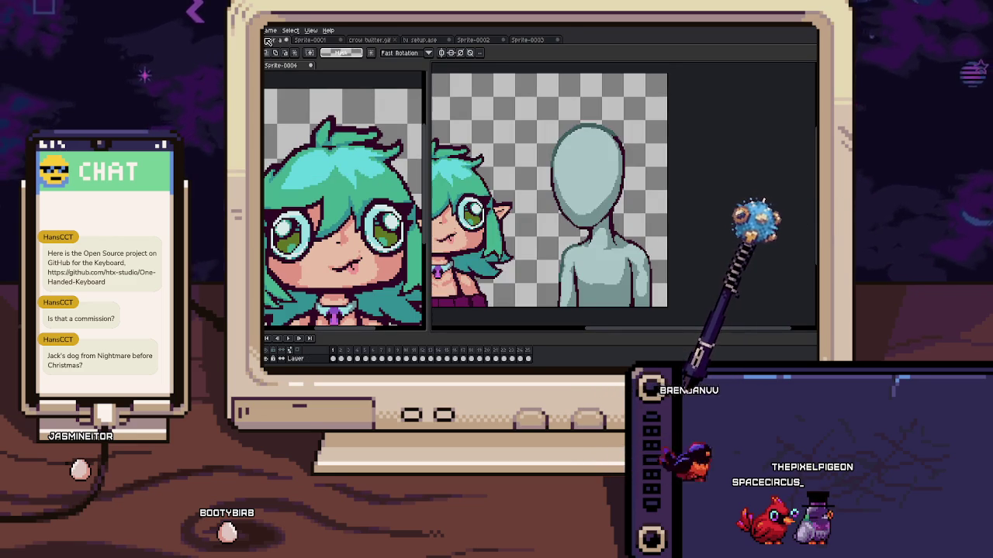
scroll(613, 177, left, 3)
scroll(345, 202, down, 3)
scroll(345, 202, up, 2)
scroll(346, 201, down, 1)
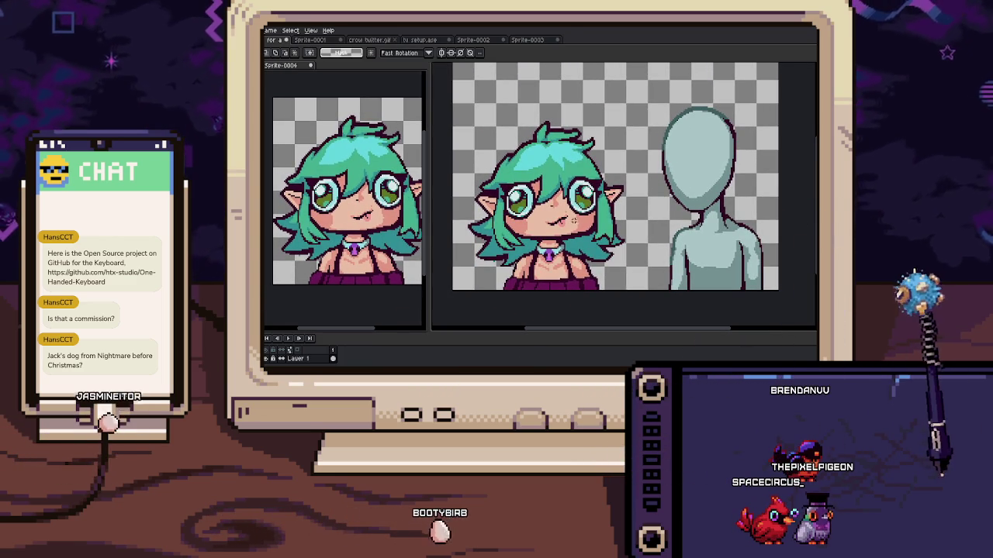
click(457, 351)
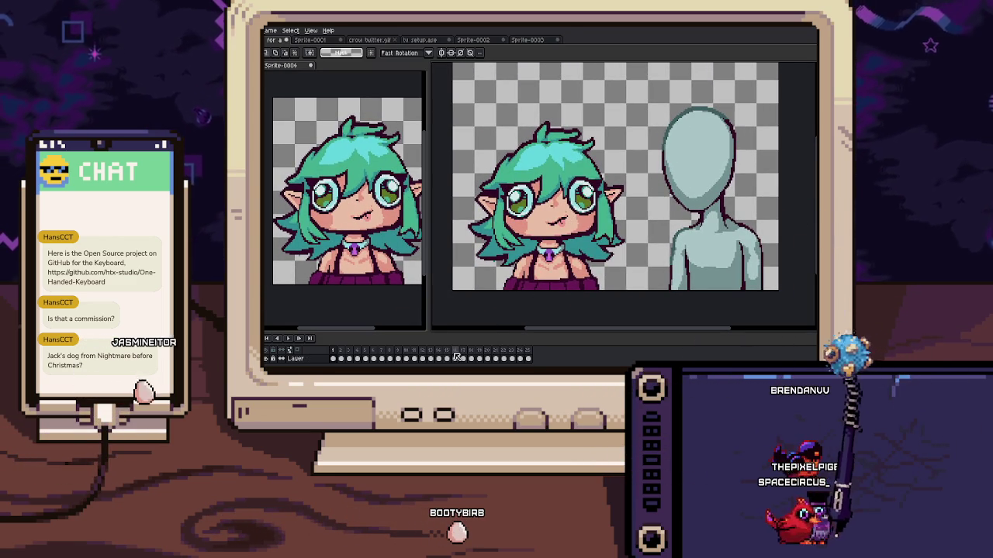
click(463, 351)
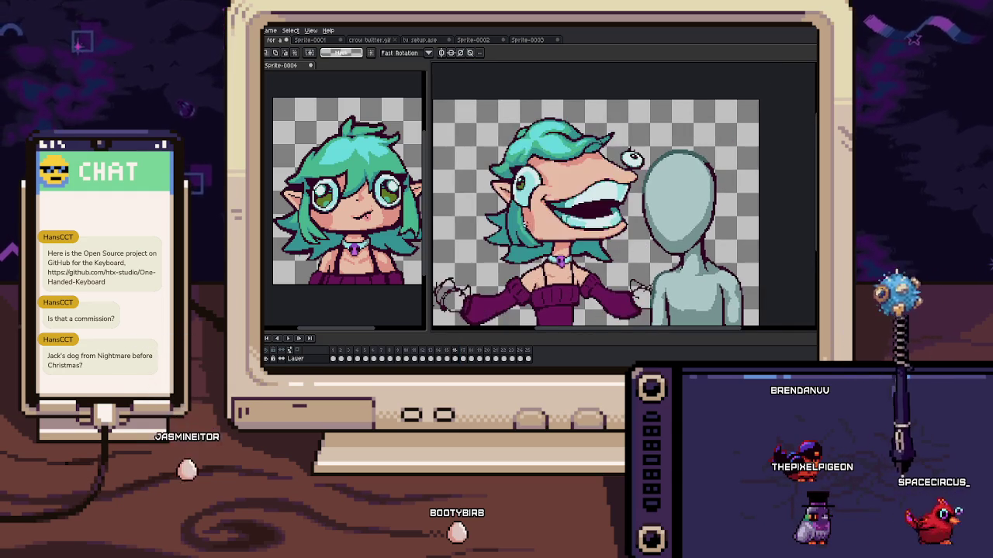
scroll(625, 194, up, 3)
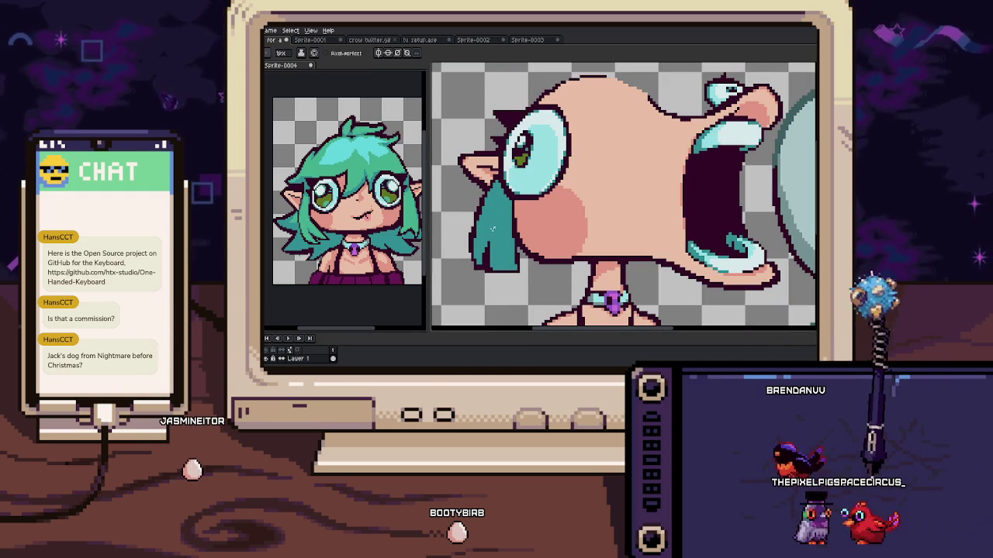
scroll(494, 197, up, 1)
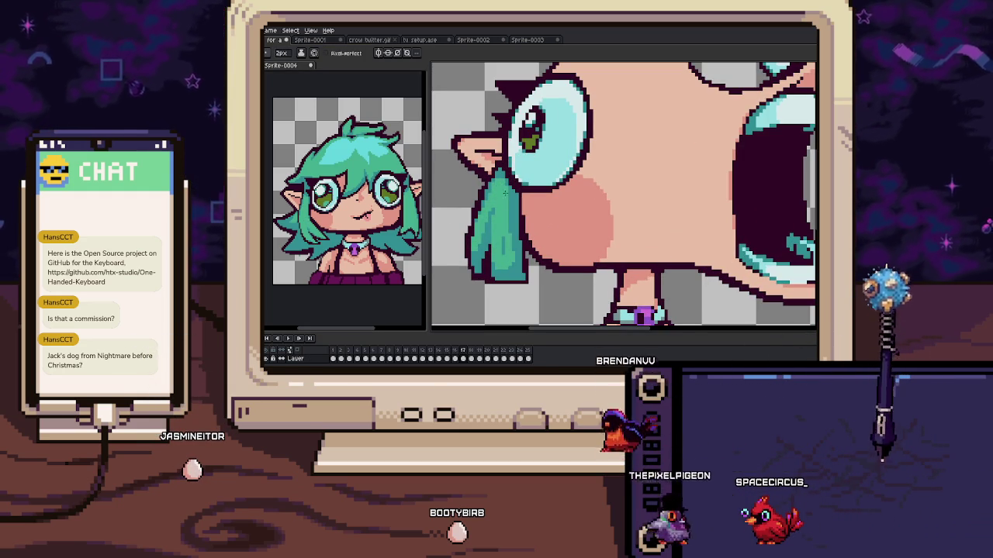
scroll(479, 207, up, 1)
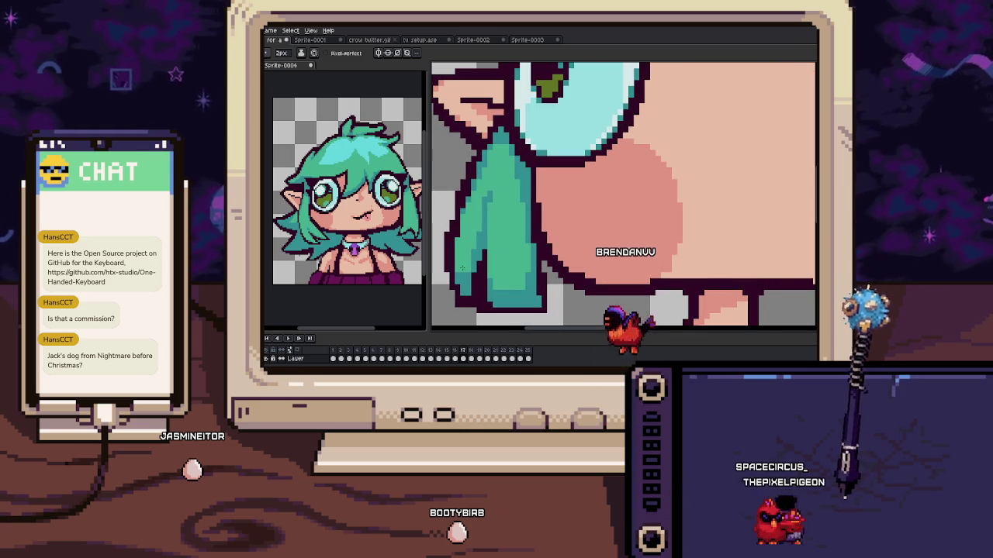
scroll(462, 270, down, 3)
scroll(478, 177, up, 2)
scroll(479, 178, up, 1)
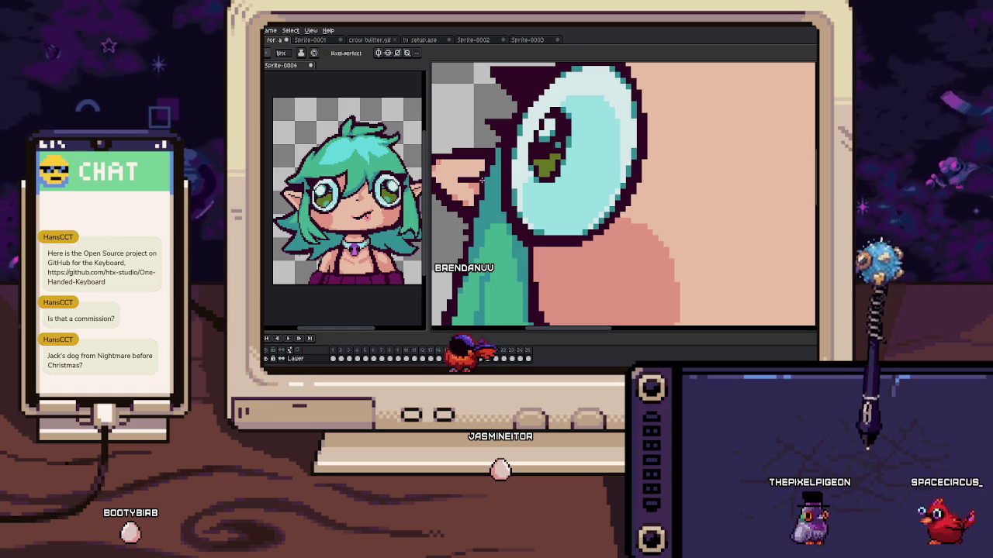
scroll(485, 169, down, 3)
key(Return)
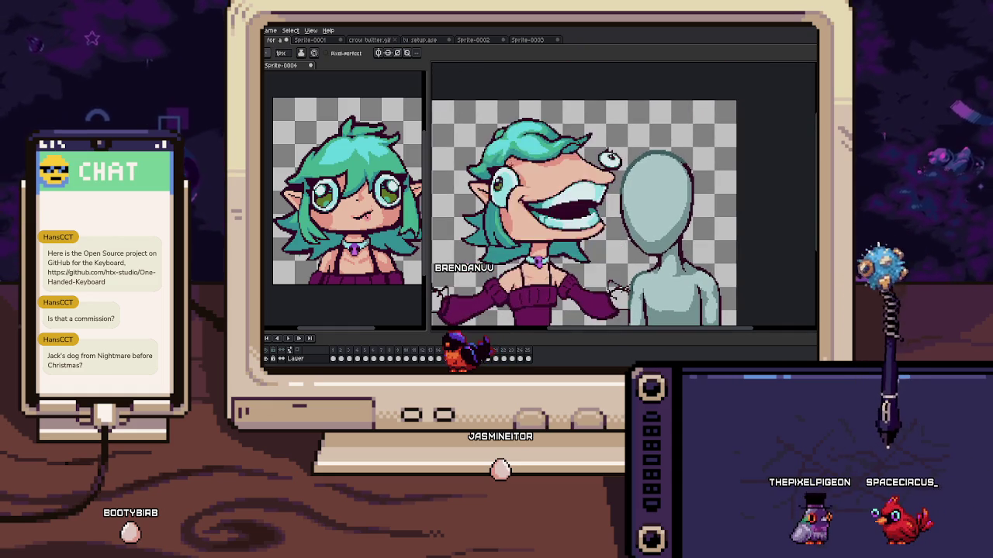
scroll(581, 160, up, 1)
key(i)
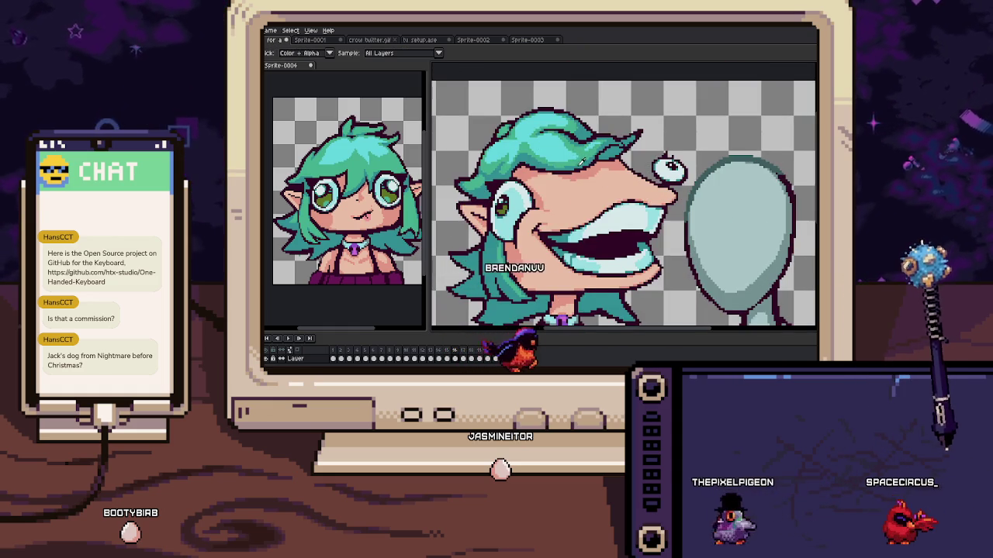
key(b)
scroll(574, 179, up, 1)
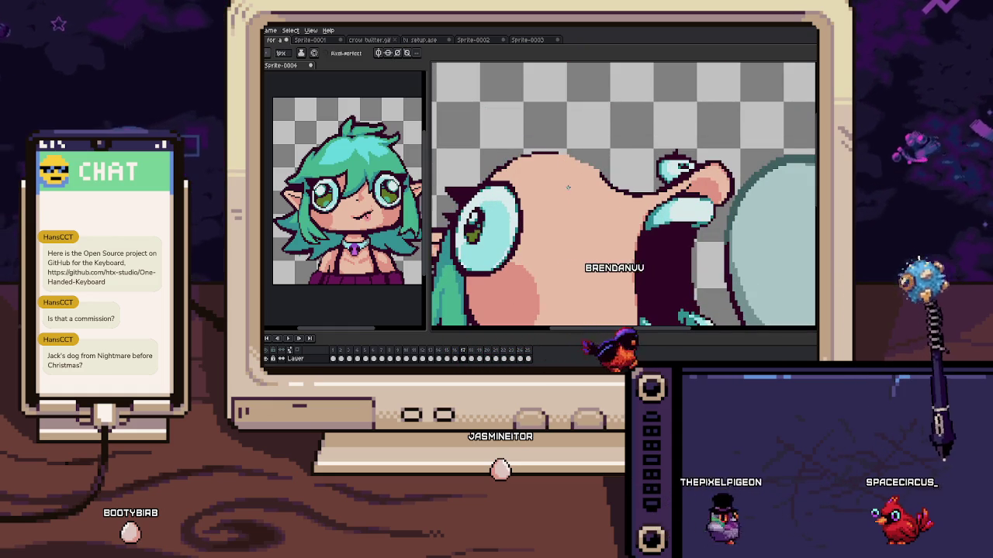
drag(555, 190, 605, 192)
Undo the overshooting forehead stroke, then flip between frames 16 and 17 to compare the hair
key(ctrl+z)
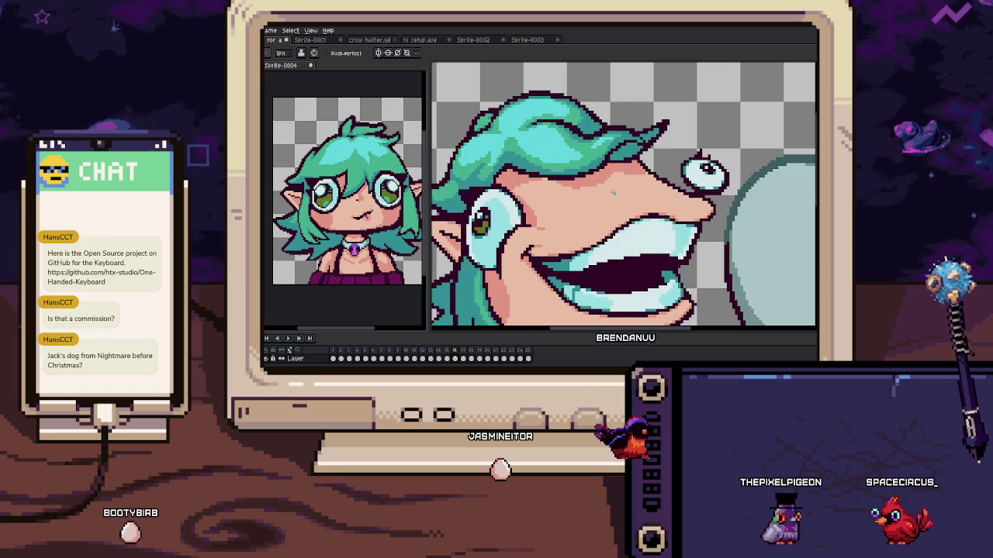
key(Left)
key(Right)
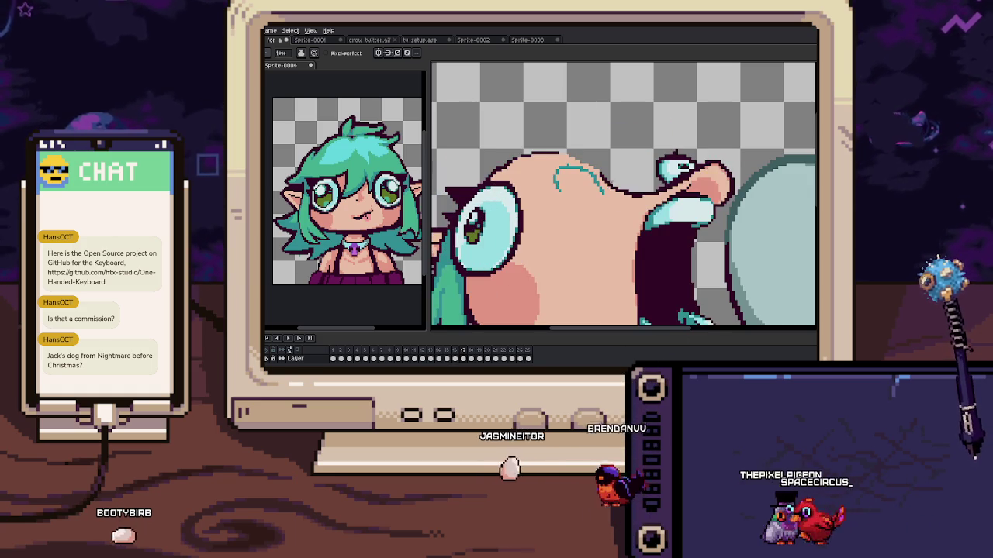
key(Left)
key(Right)
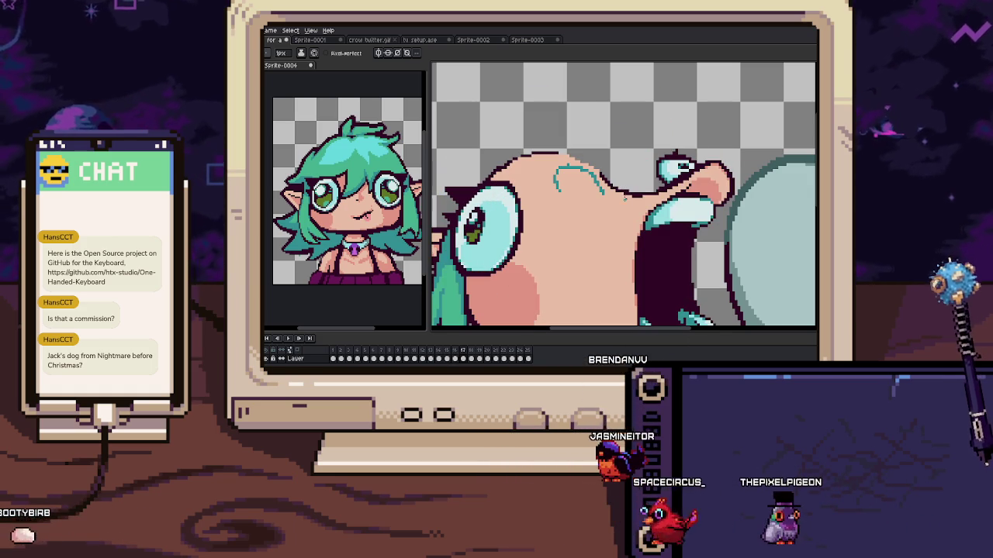
key(Left)
key(Right)
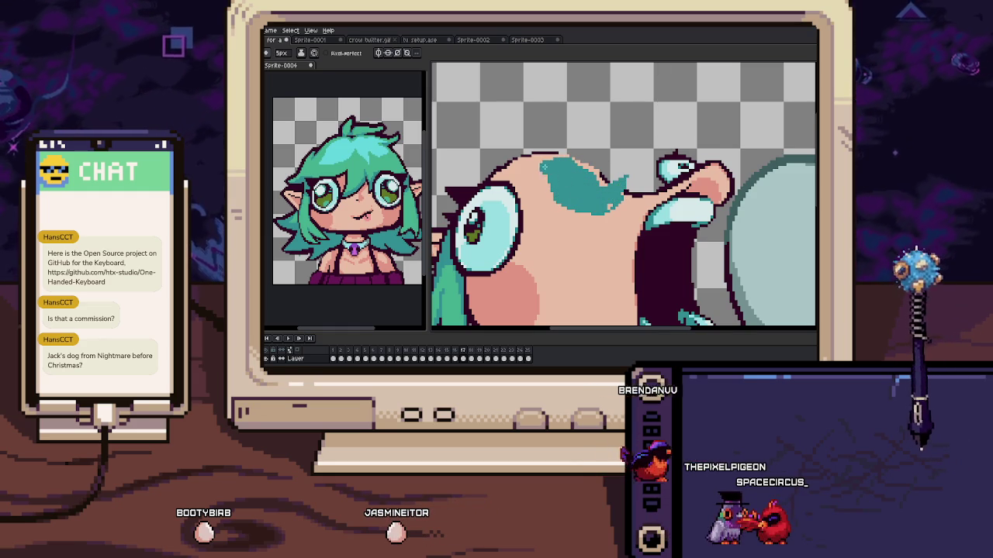
scroll(583, 227, up, 1)
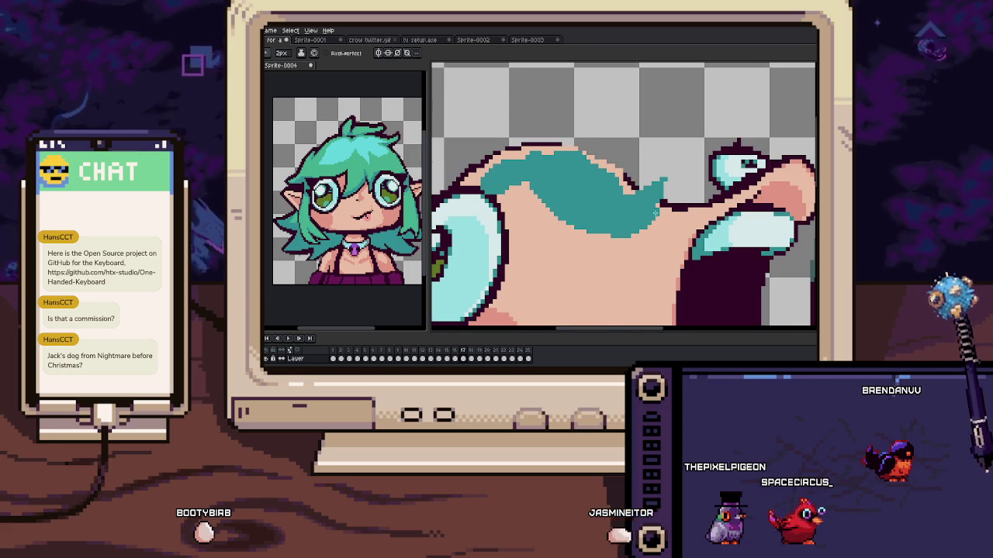
scroll(583, 226, down, 3)
key(Return)
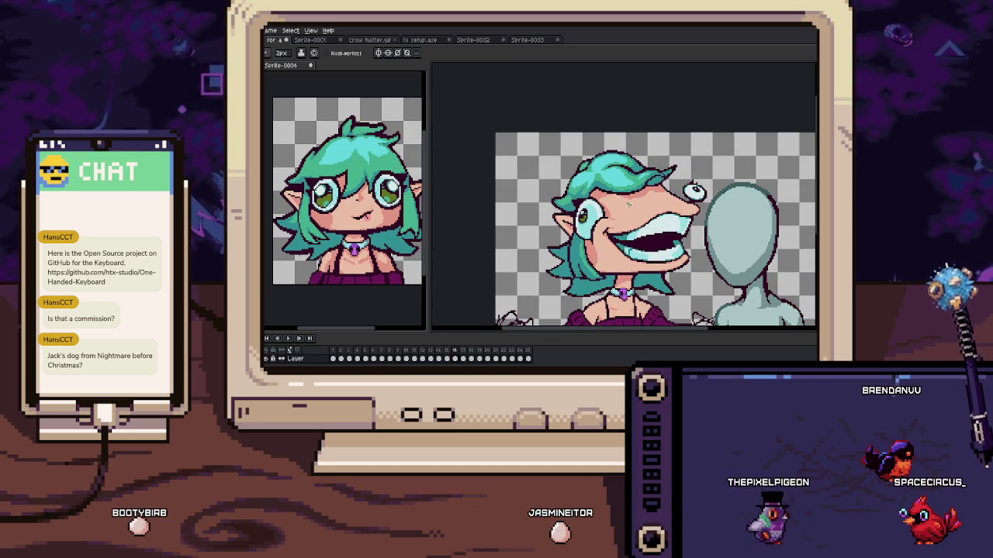
key(Right)
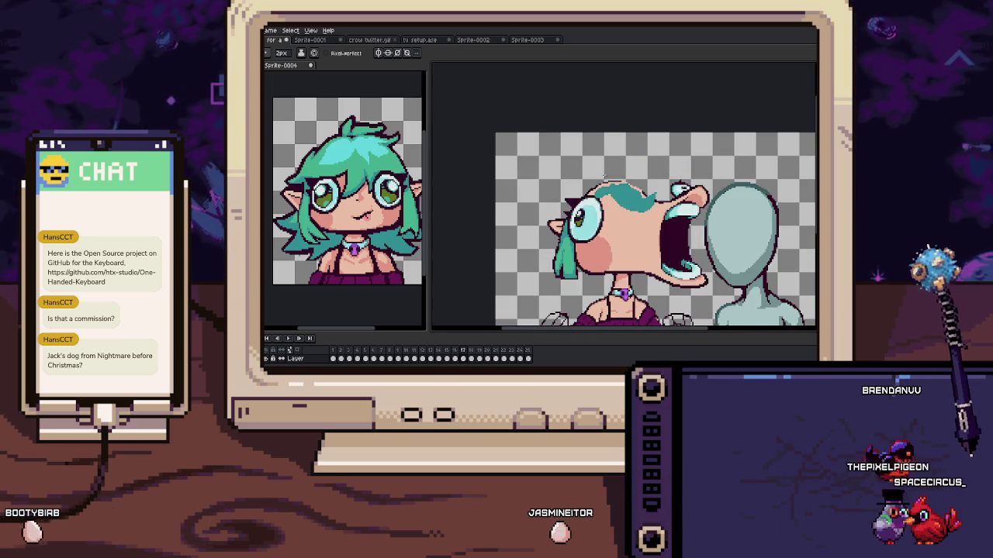
scroll(605, 178, up, 2)
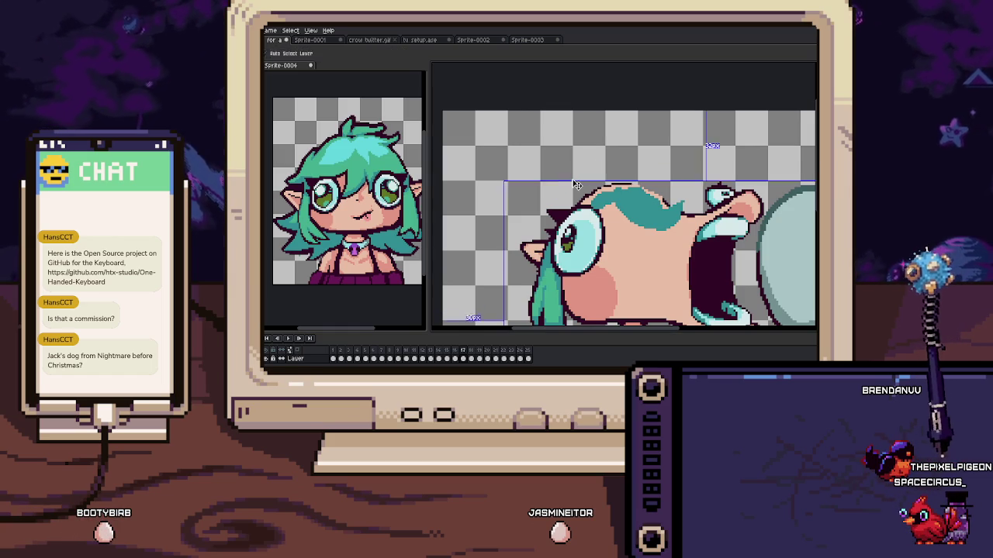
Draw a curved teal hair outline over frame 17's forehead and fill it solid teal
drag(537, 207, 578, 175)
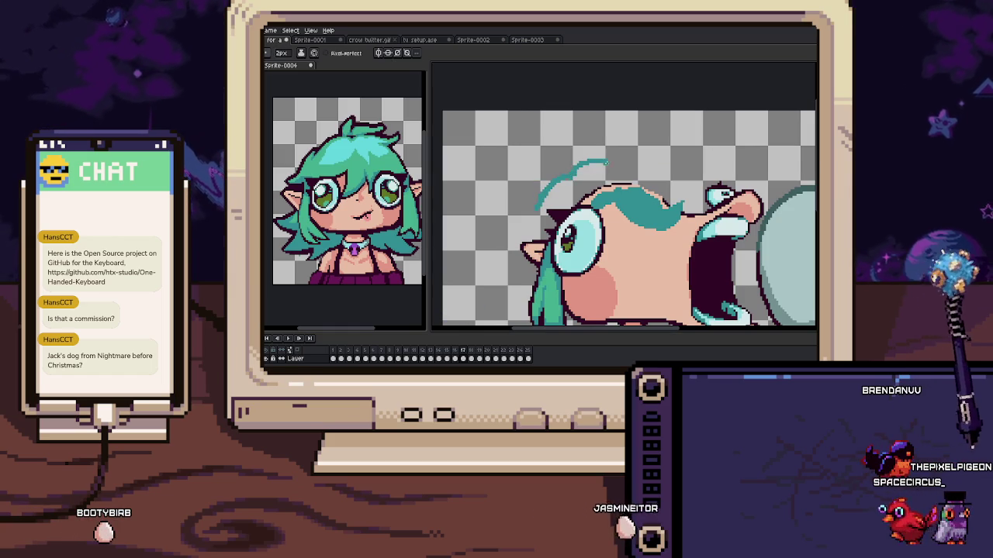
key(Return)
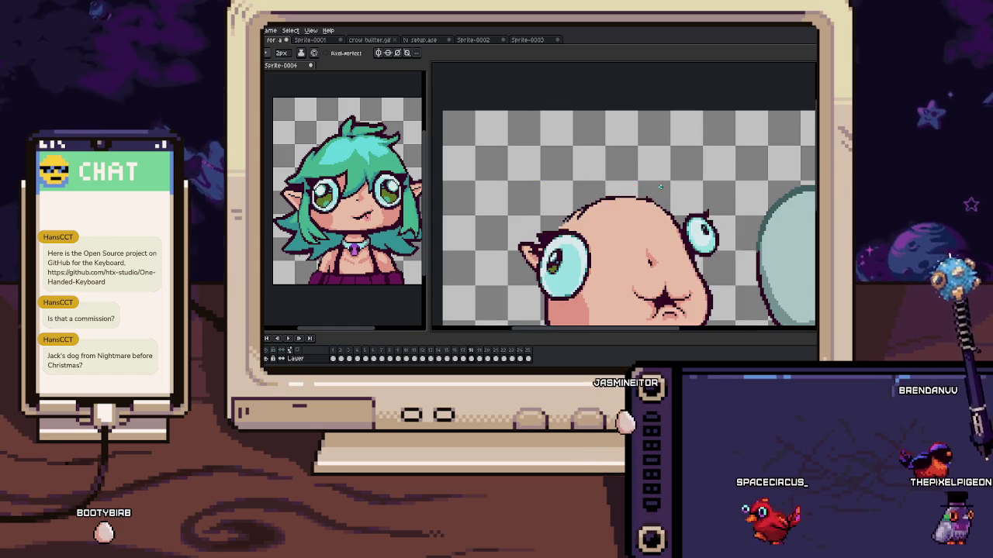
scroll(532, 233, up, 1)
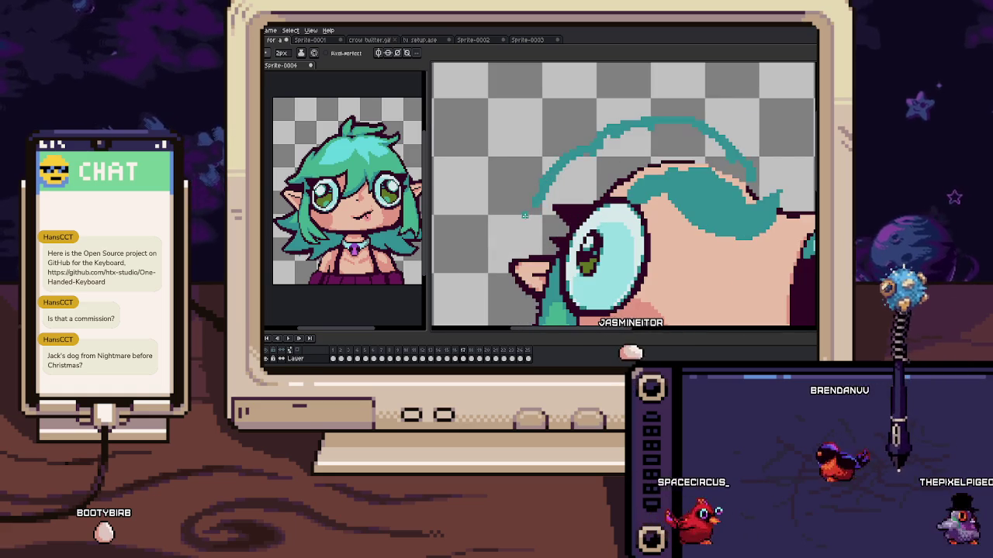
click(620, 151)
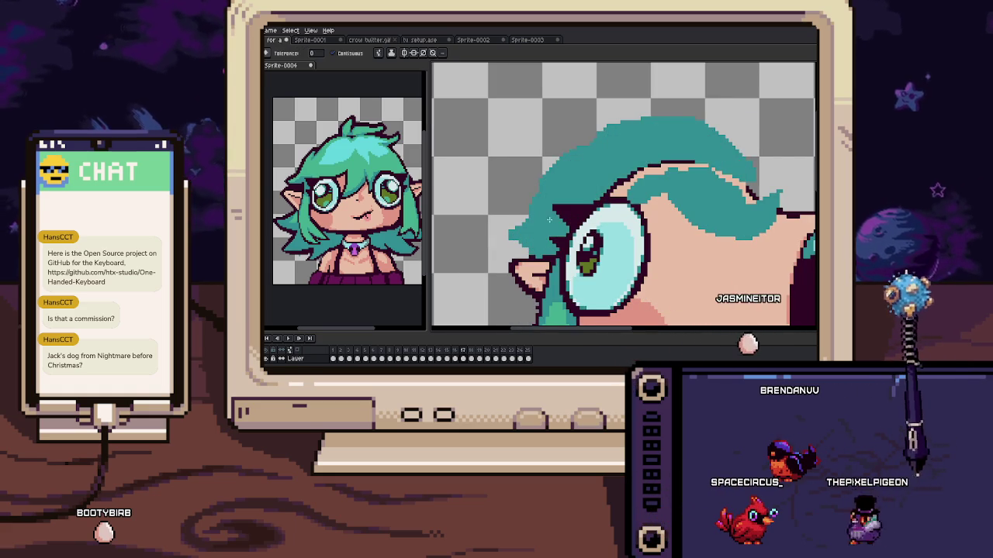
mouse_move(621, 193)
mouse_down()
mouse_move(558, 194)
mouse_move(641, 162)
mouse_up()
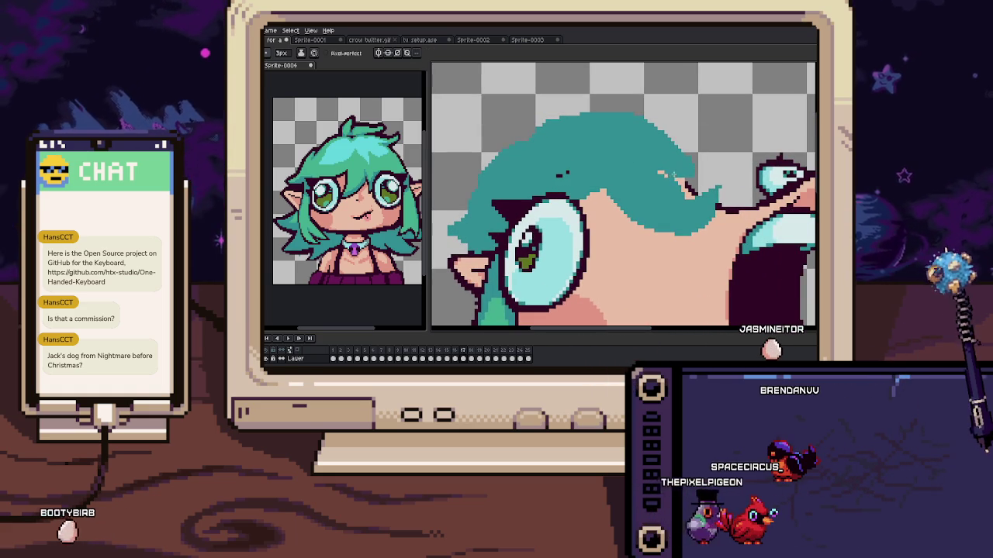
drag(684, 195, 634, 216)
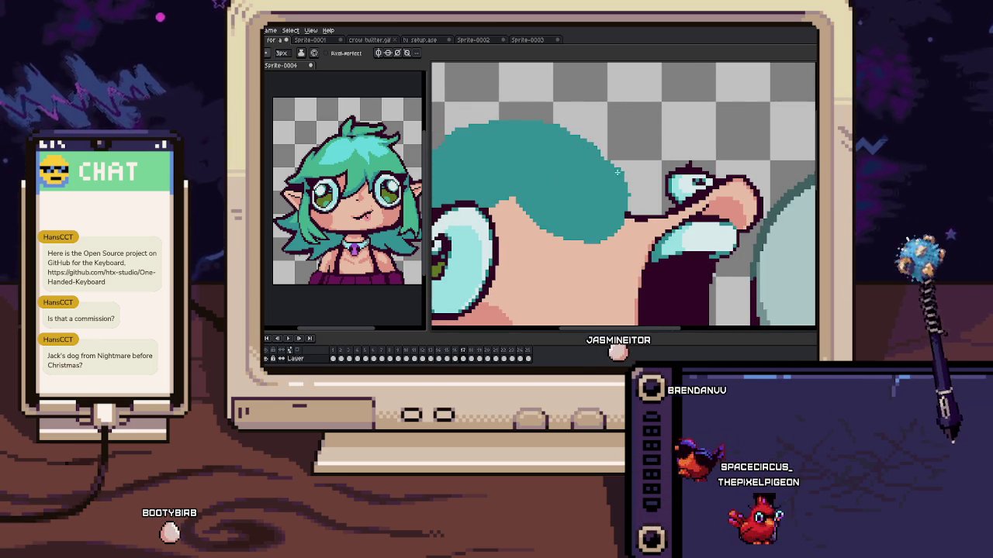
scroll(645, 206, up, 1)
scroll(632, 205, down, 1)
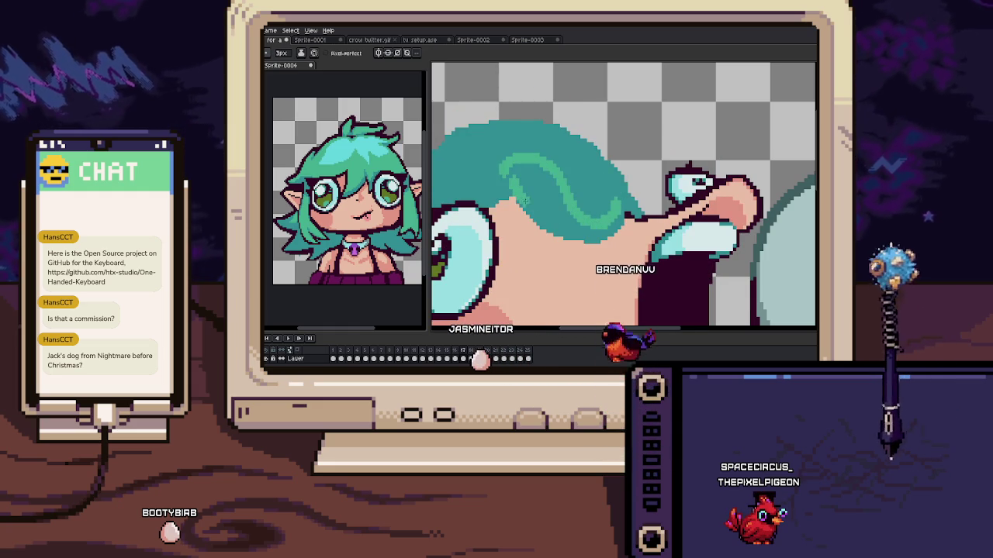
Paint a lighter green highlight across the new hair
drag(566, 195, 587, 229)
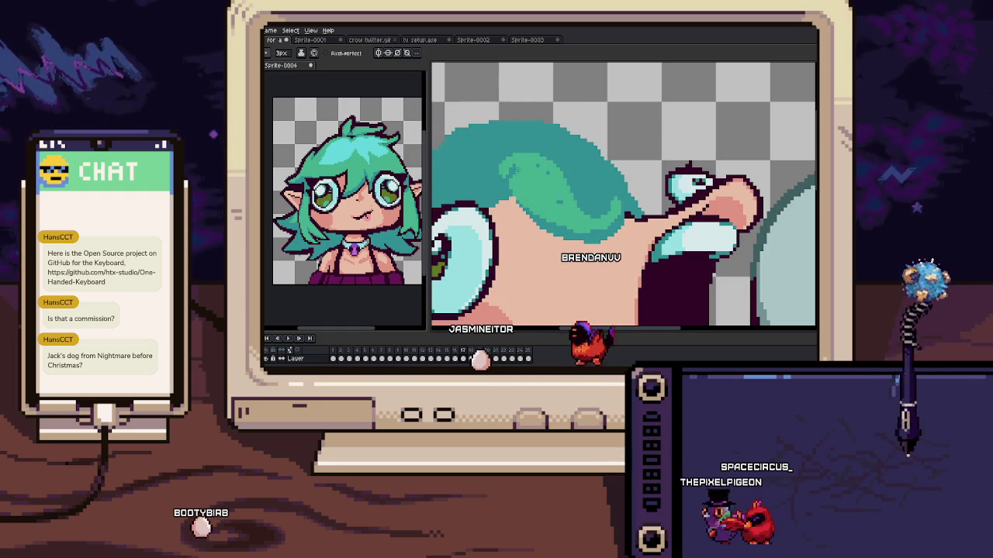
drag(550, 183, 587, 186)
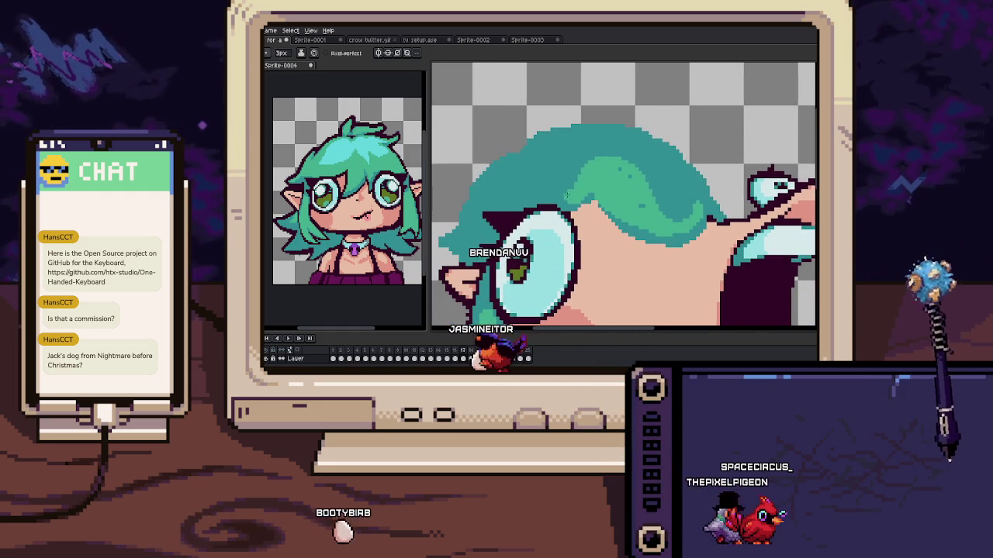
scroll(585, 167, up, 1)
scroll(582, 144, down, 1)
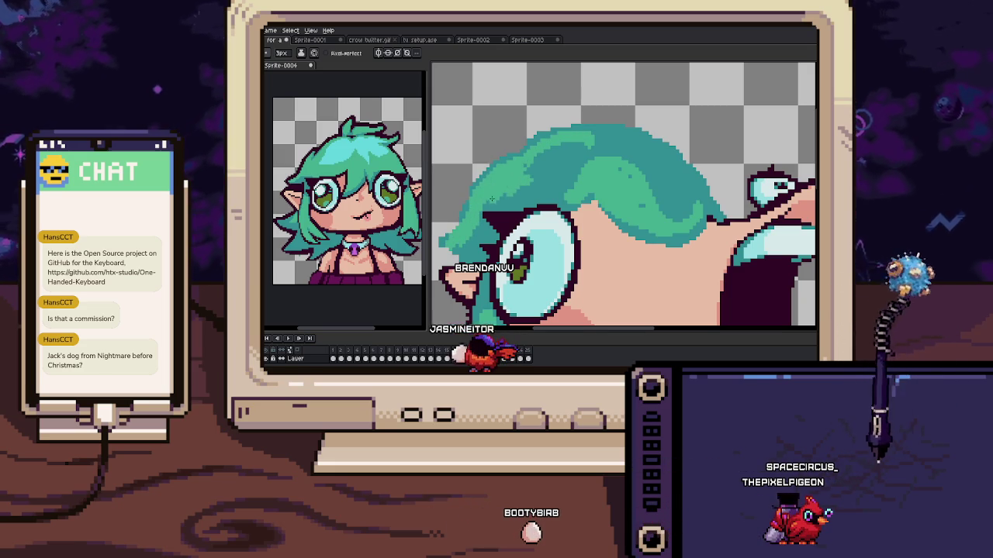
On the long-nosed frame, extend the hair outline with a 1px teal pencil
key(Return)
key(b)
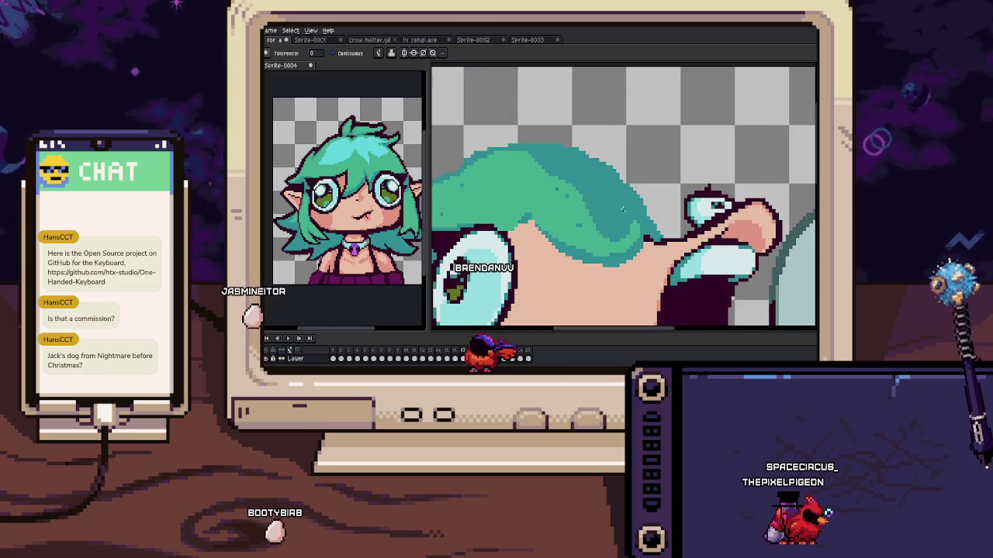
key(Right)
key(Left)
key(minus)
key(minus)
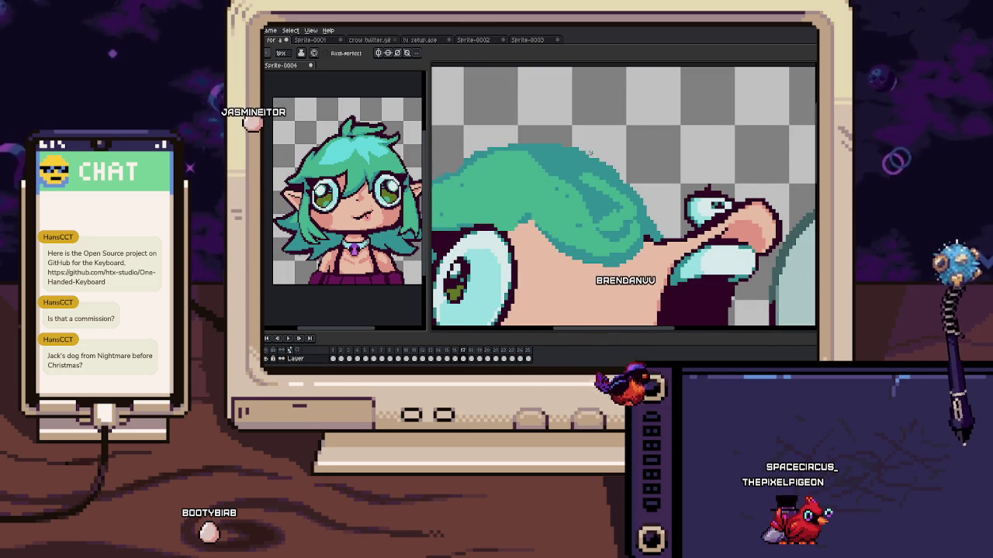
drag(587, 155, 609, 170)
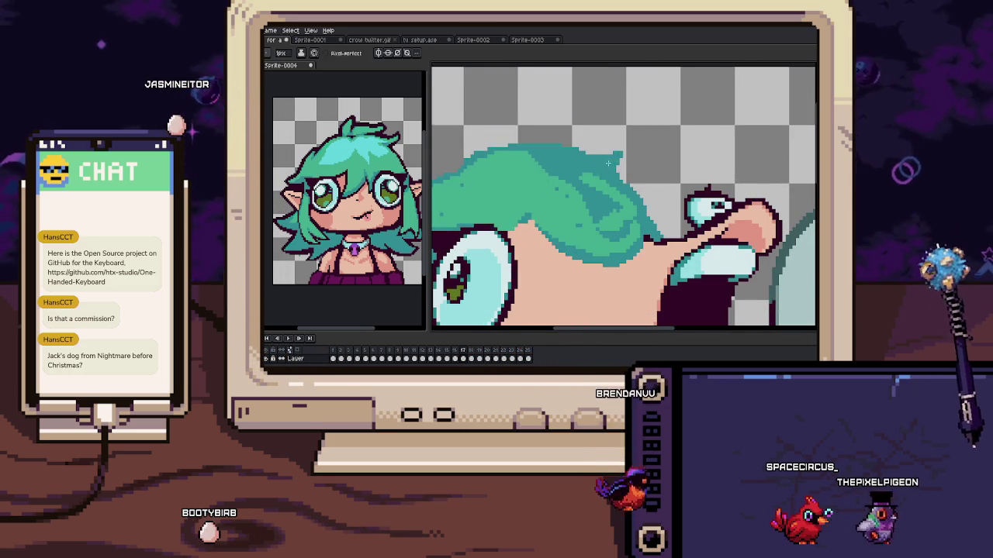
Repaint the dark hair shadow band light teal, then sample the hair colour from the artwork
scroll(609, 161, up, 1)
scroll(636, 179, up, 1)
scroll(653, 192, up, 1)
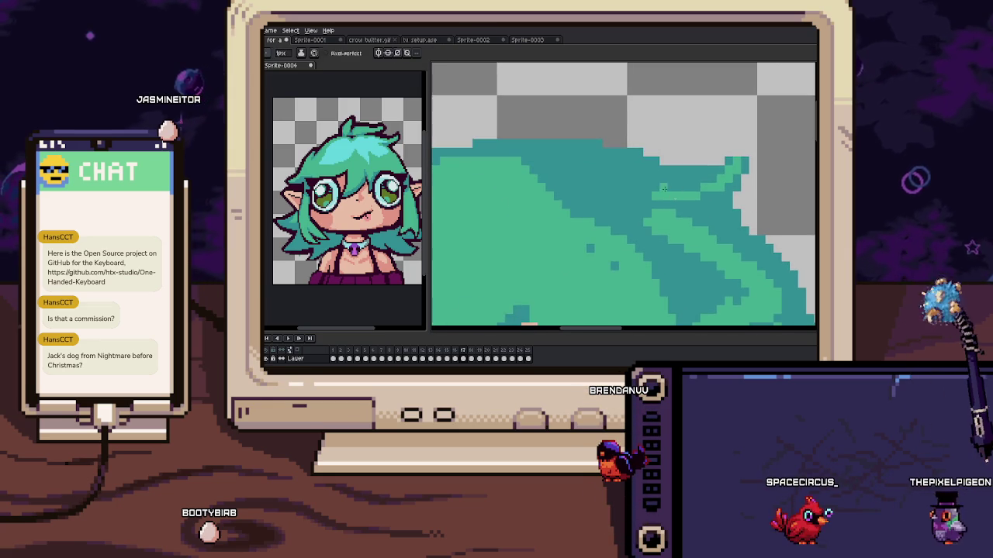
drag(620, 171, 554, 175)
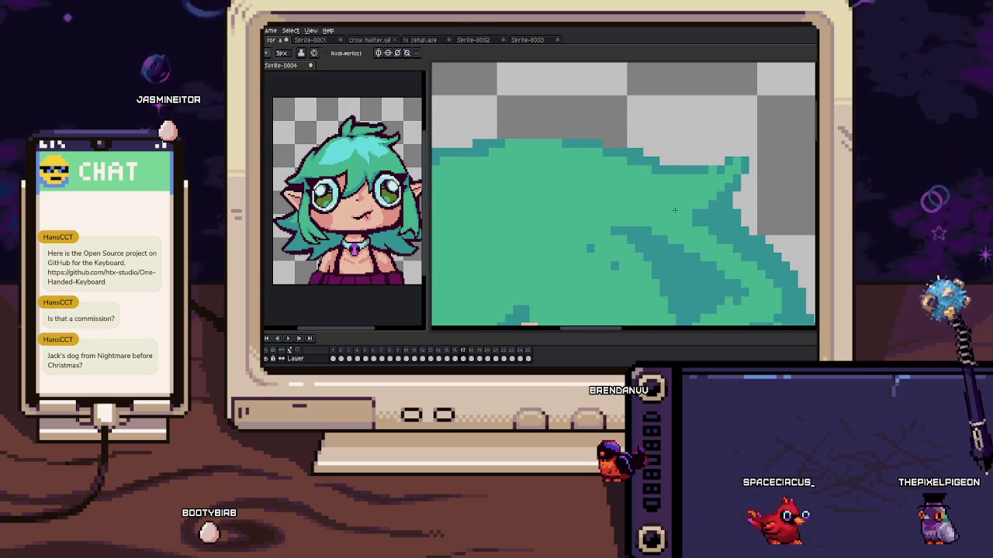
scroll(678, 217, down, 1)
scroll(605, 216, down, 1)
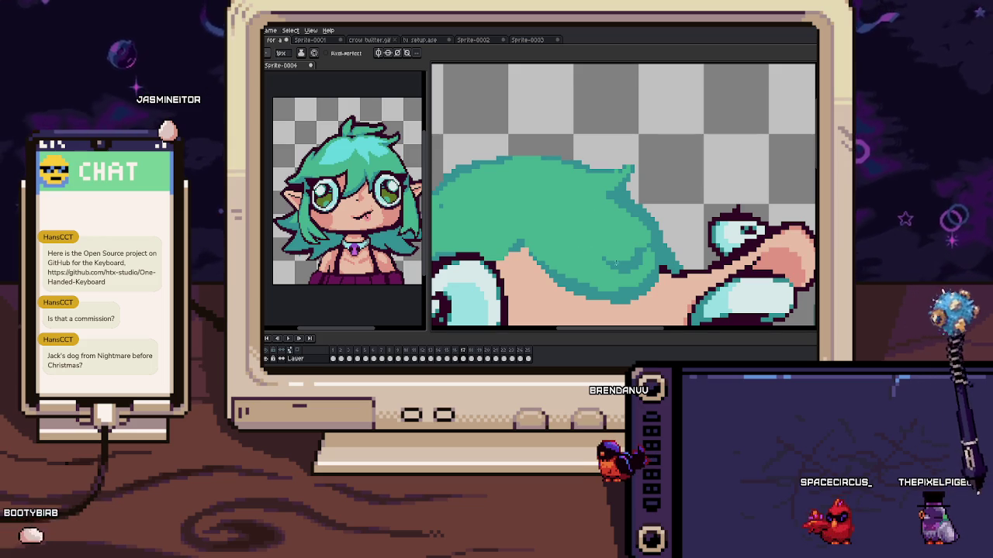
scroll(596, 213, up, 2)
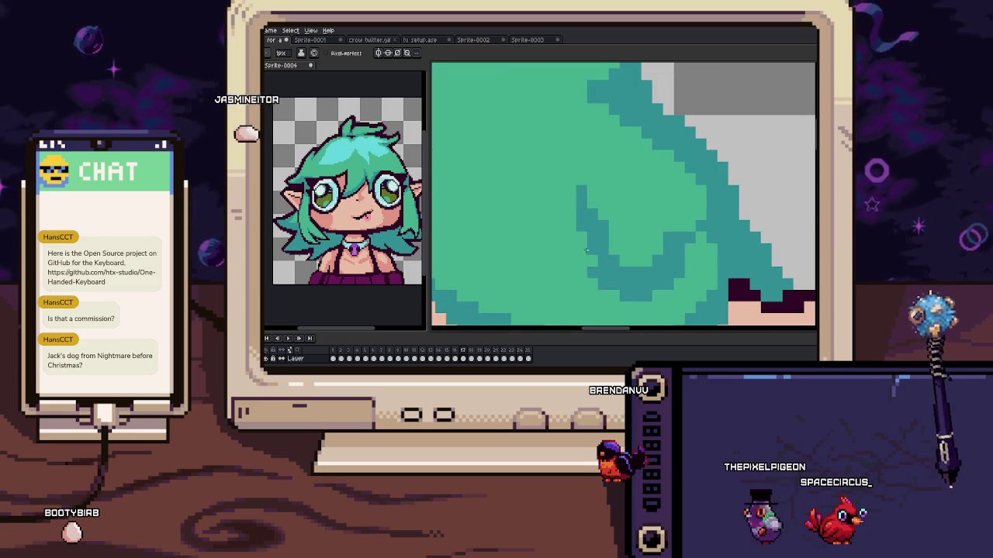
scroll(619, 240, down, 1)
scroll(655, 180, up, 1)
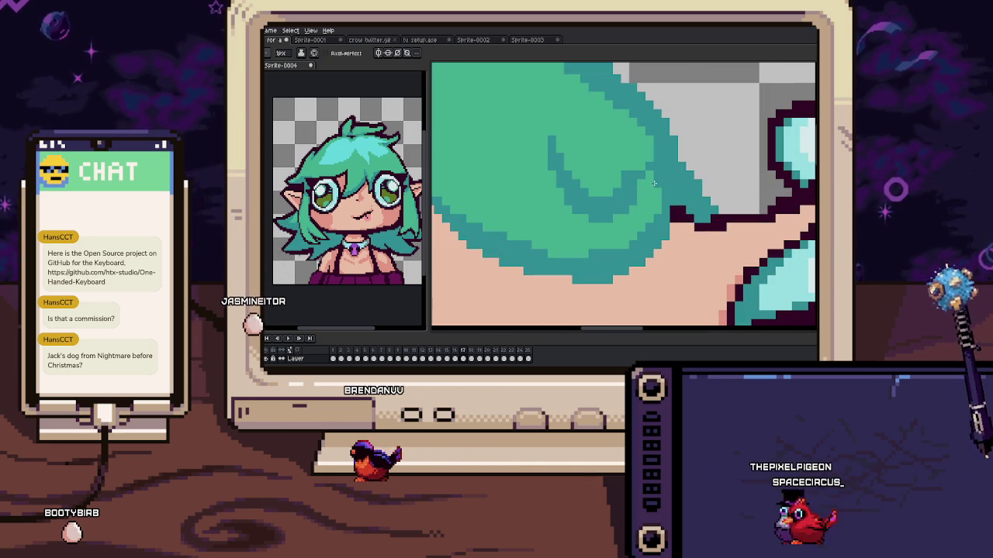
key(i)
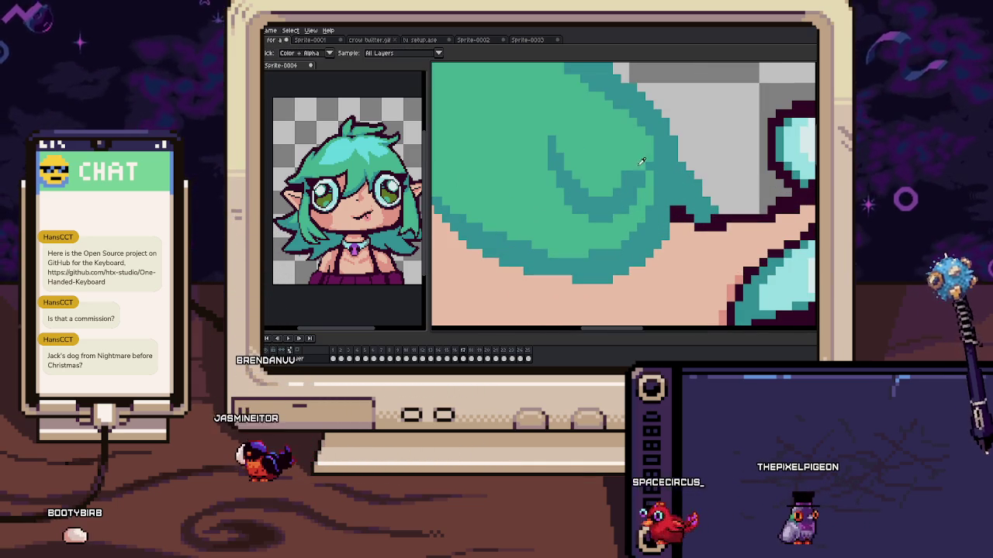
alt+click(643, 167)
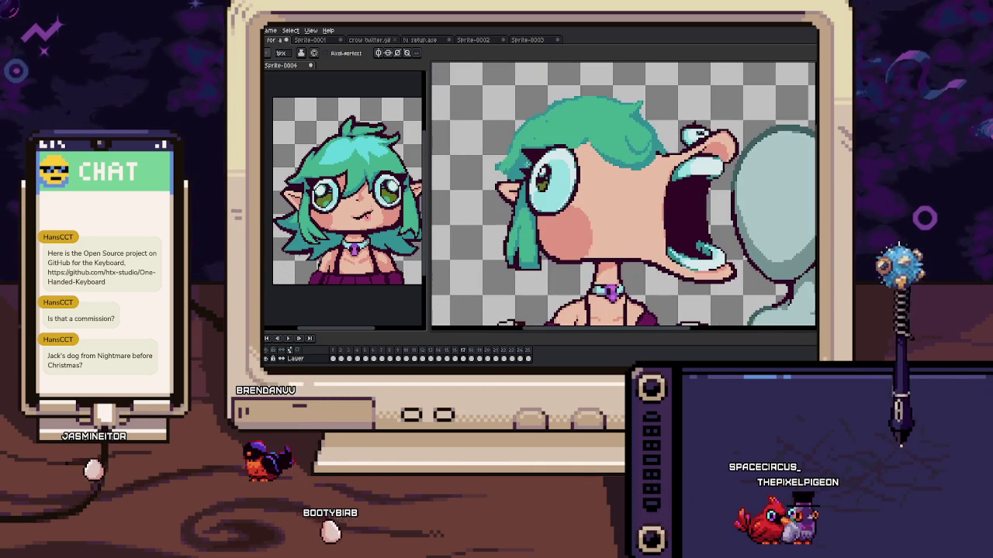
Undo a stray teal fill under the face and outline an extended tip for the lower hair strand
alt+click(515, 256)
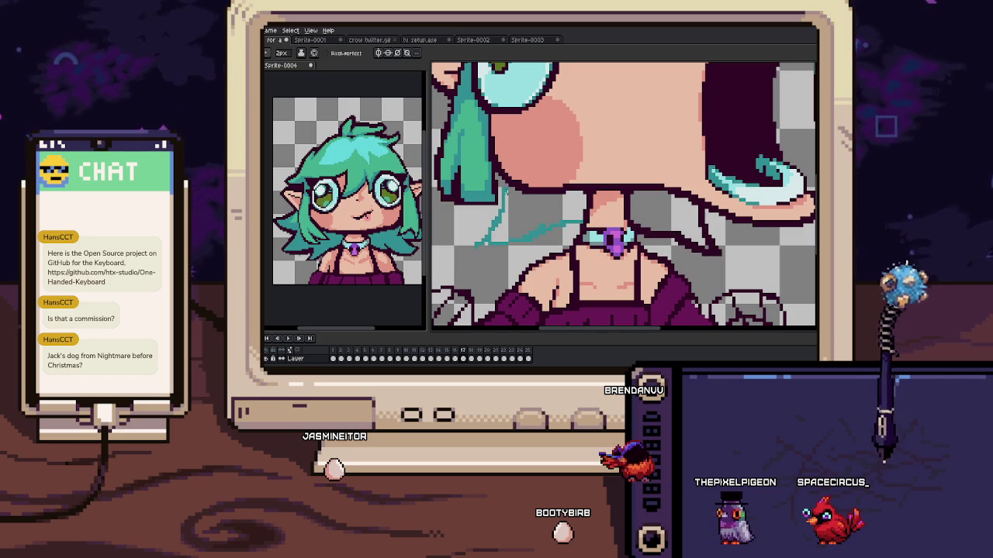
click(509, 190)
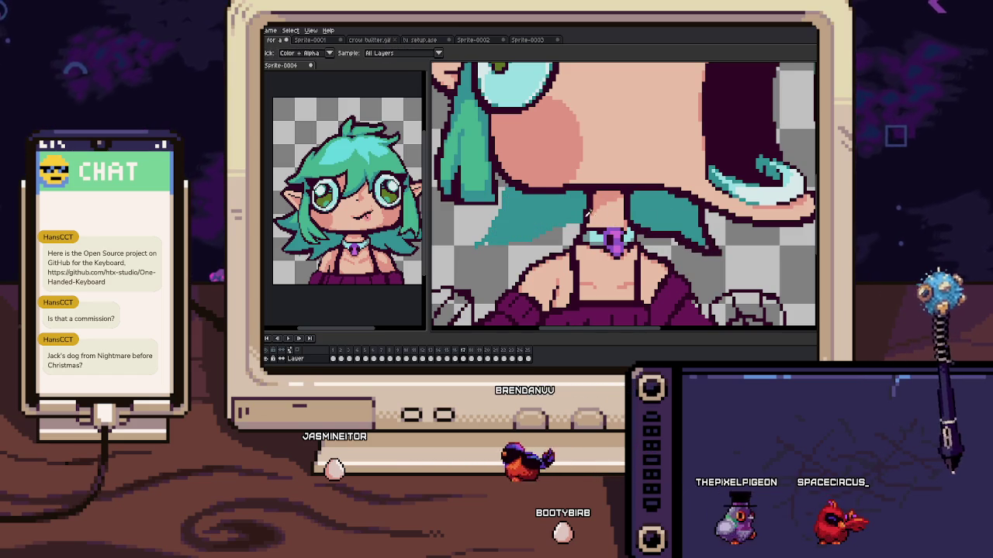
key(ctrl+z)
key(h)
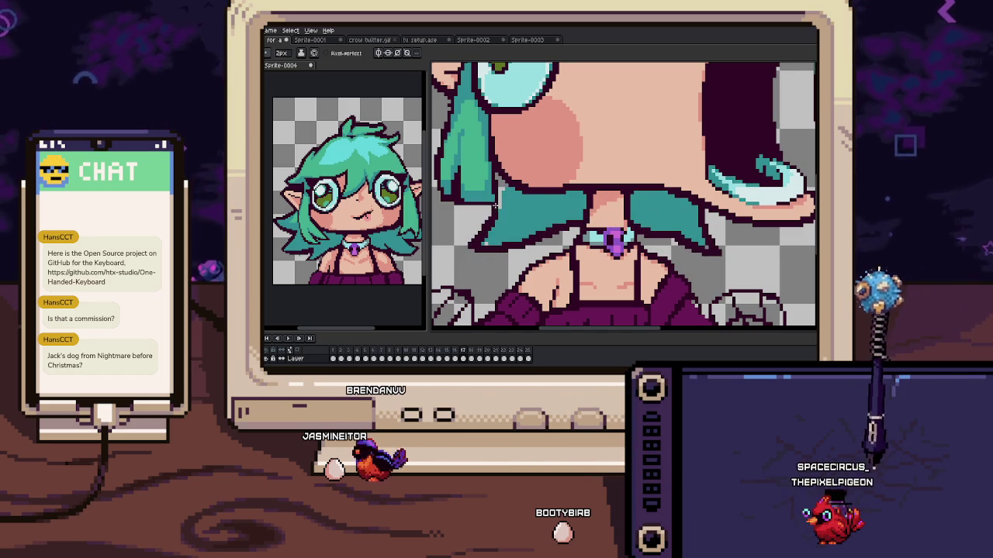
drag(489, 223, 617, 219)
key(b)
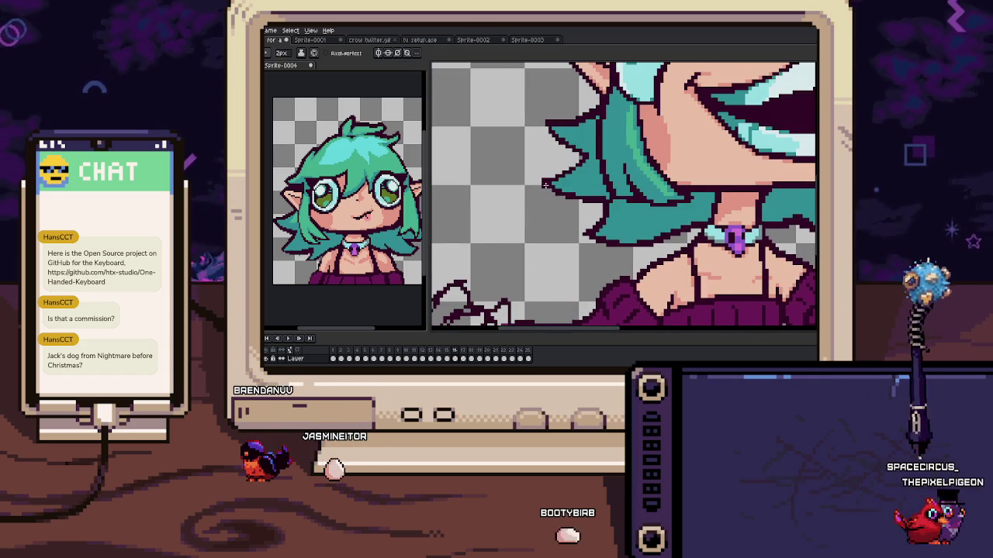
drag(562, 179, 574, 203)
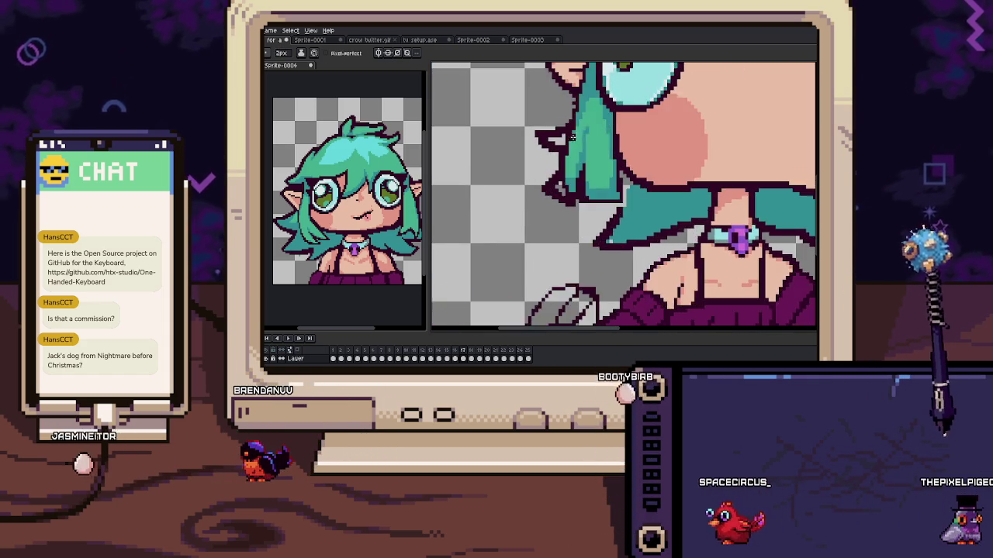
Fill the extended strand and leftover grey pixels teal at 1px, then fit the sprite and play the animation
scroll(572, 121, up, 2)
key(alt)
click(541, 160)
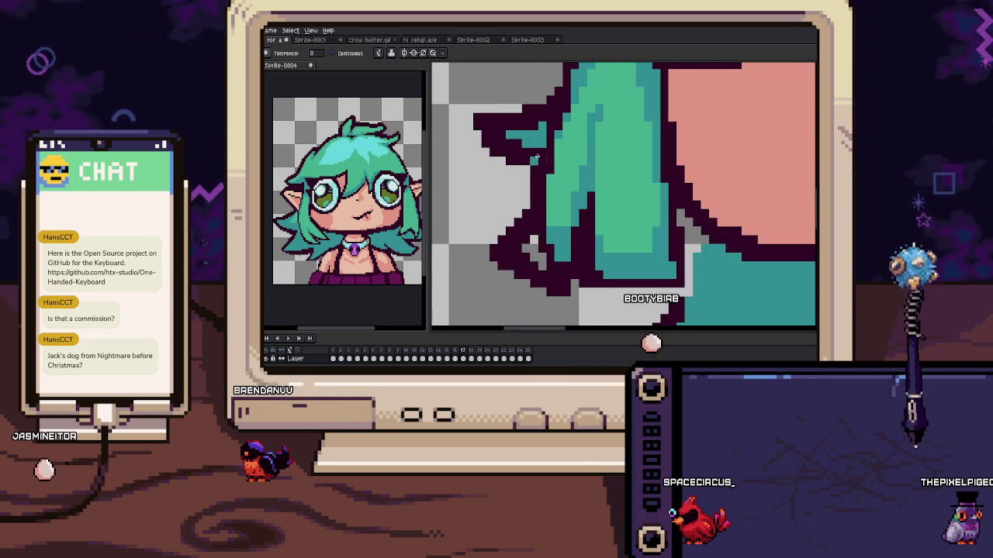
key(minus)
mouse_move(505, 135)
mouse_down()
mouse_move(534, 151)
mouse_move(477, 122)
mouse_up()
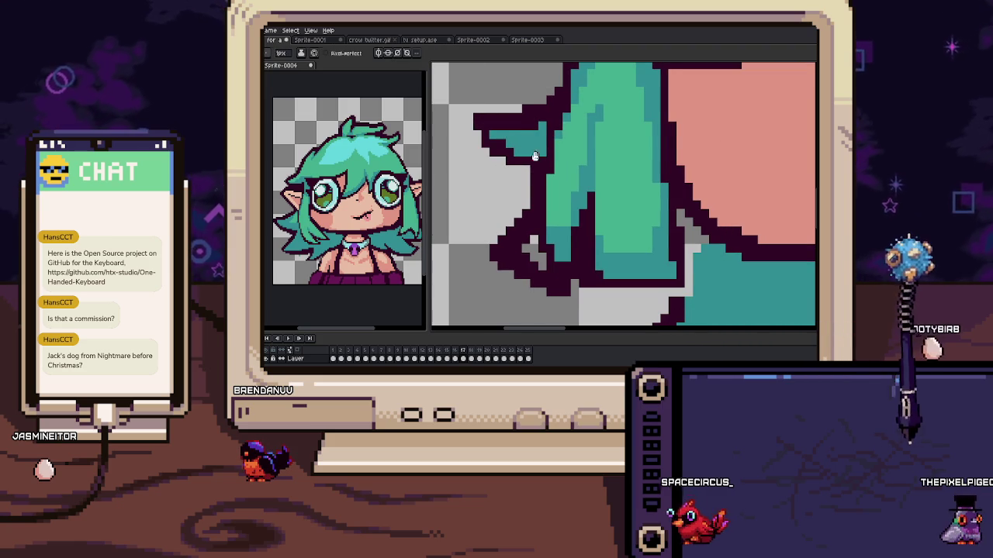
scroll(536, 152, down, 2)
drag(515, 222, 549, 243)
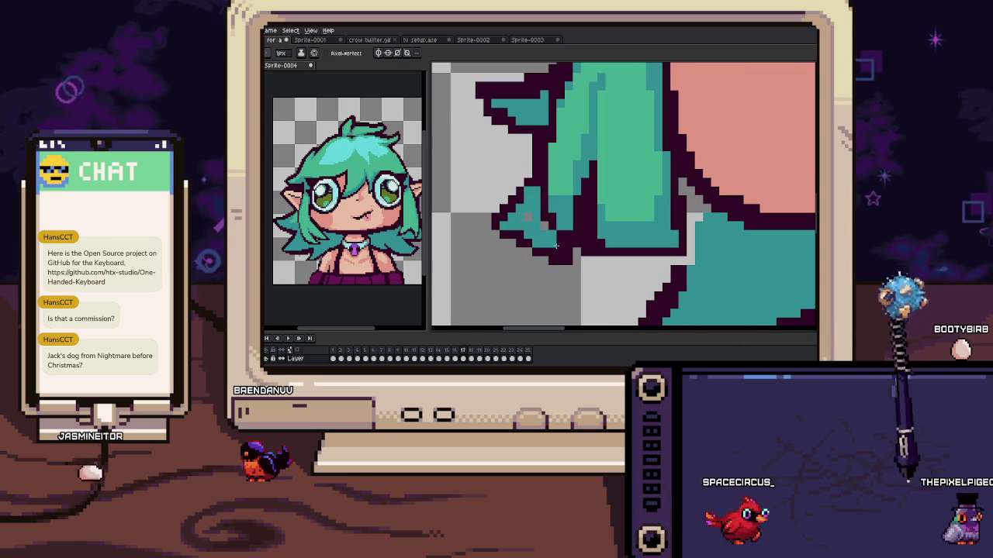
scroll(544, 231, right, 2)
scroll(601, 207, down, 3)
drag(601, 207, 593, 126)
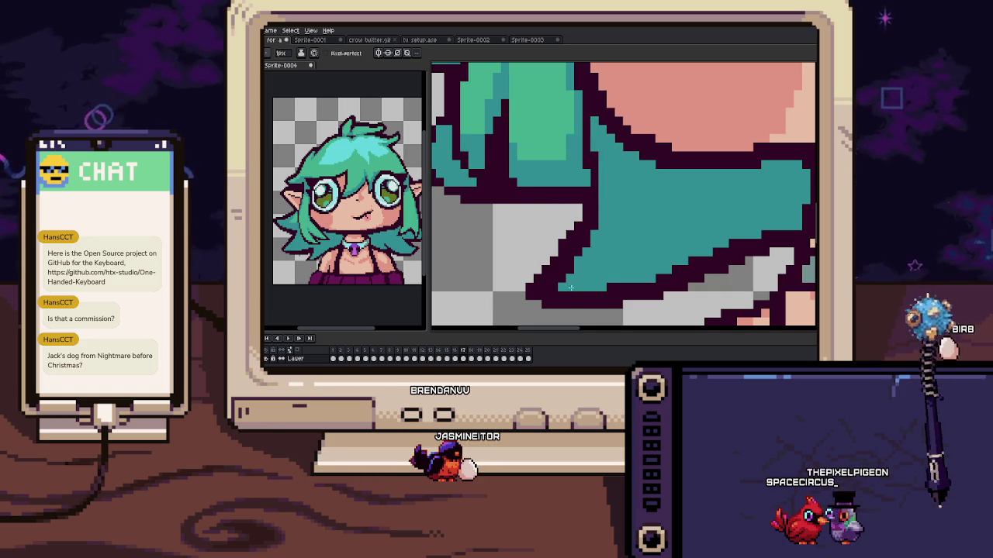
key(ctrl+0)
key(Return)
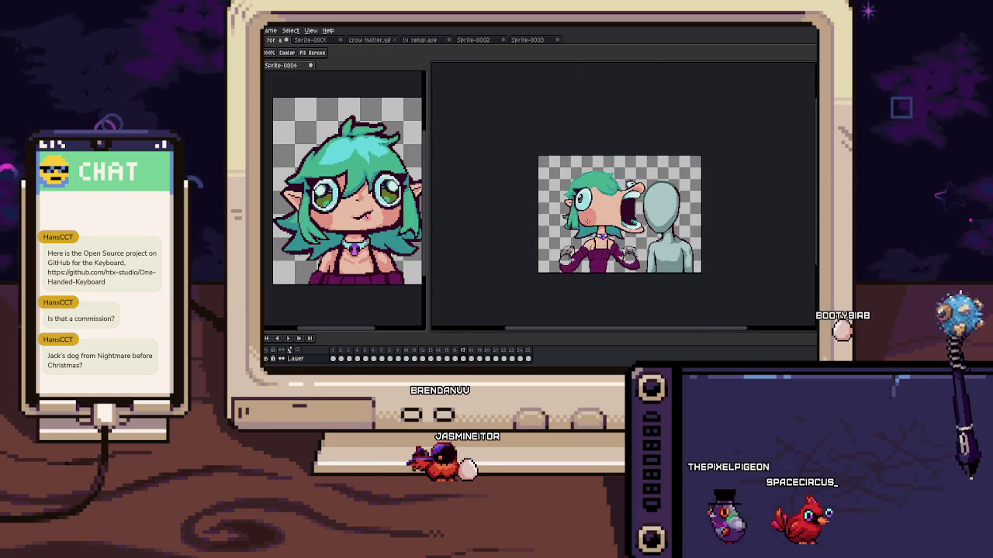
scroll(613, 208, up, 3)
scroll(613, 208, up, 2)
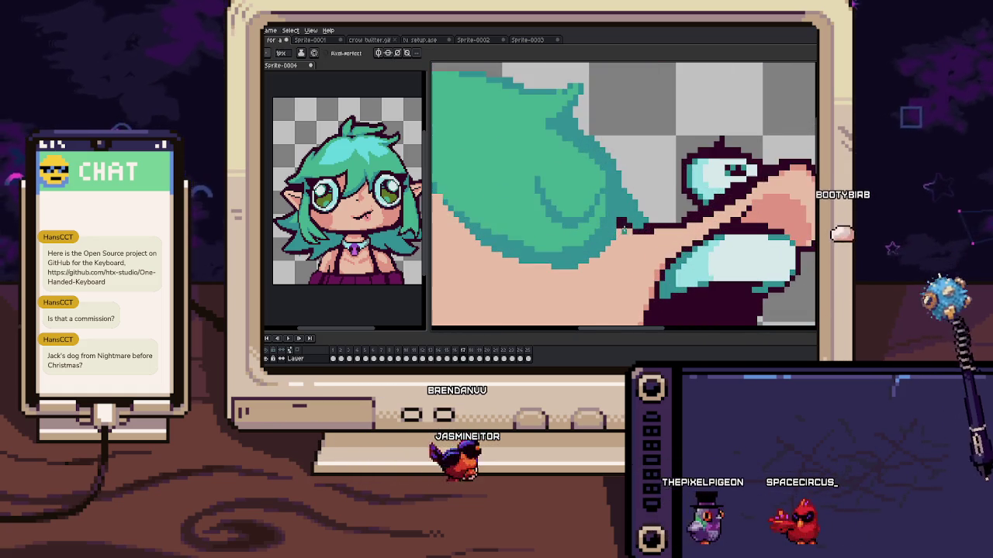
scroll(602, 271, left, 2)
drag(546, 239, 522, 211)
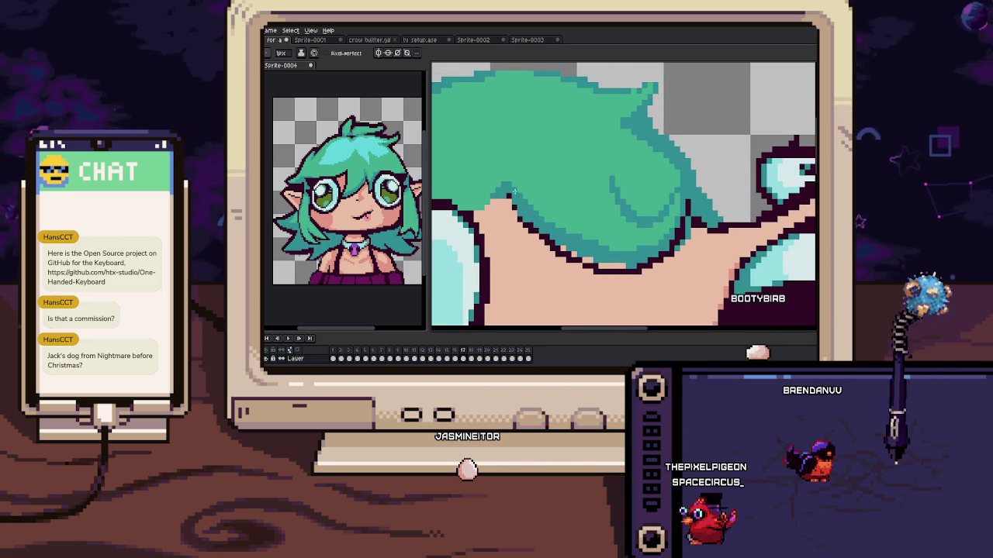
key(alt)
alt+click(540, 222)
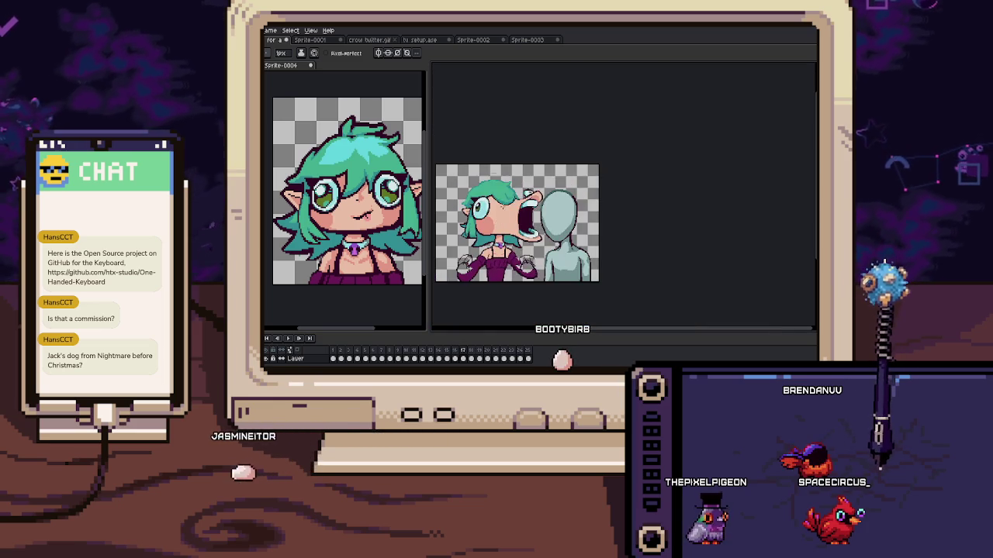
scroll(563, 157, up, 3)
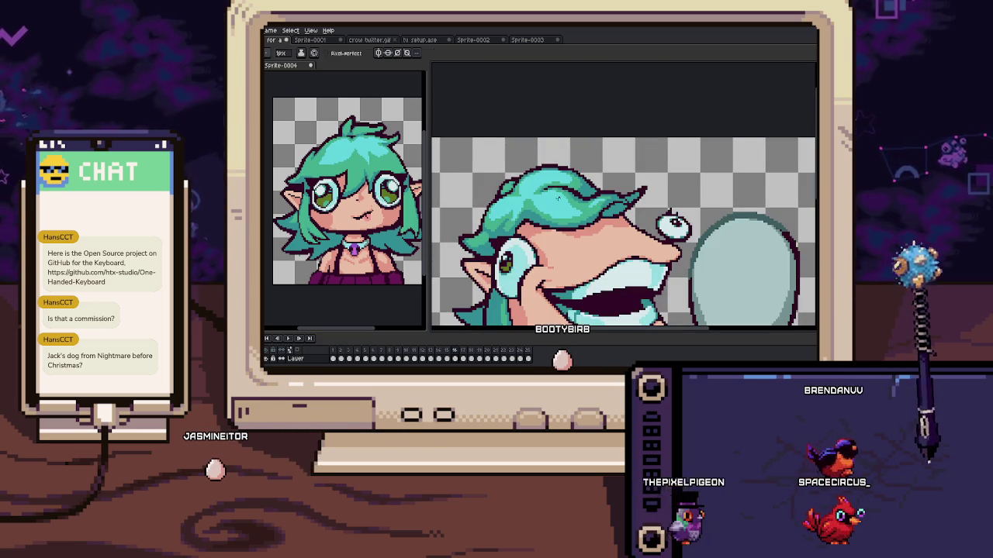
scroll(543, 197, up, 1)
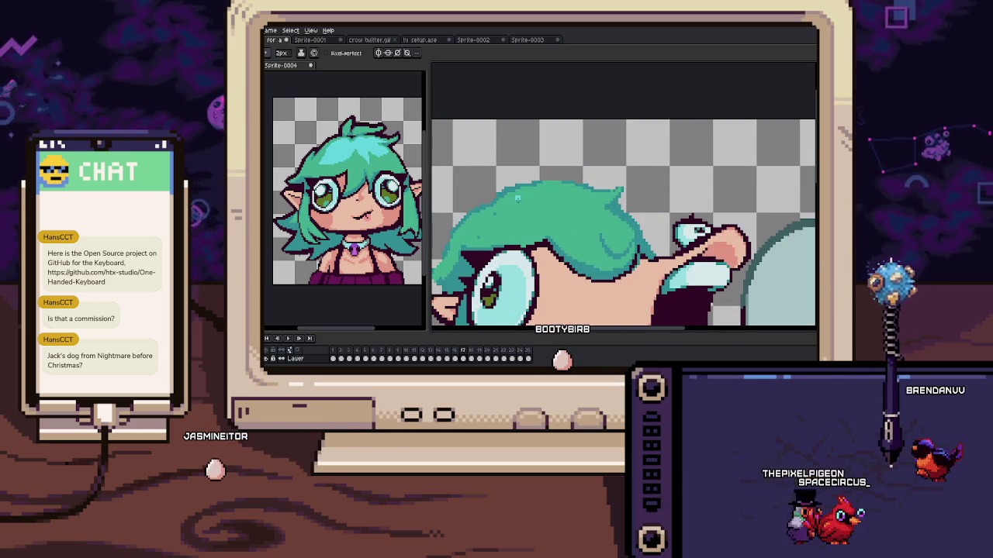
mouse_move(520, 195)
mouse_down()
mouse_move(497, 213)
mouse_move(572, 215)
mouse_up()
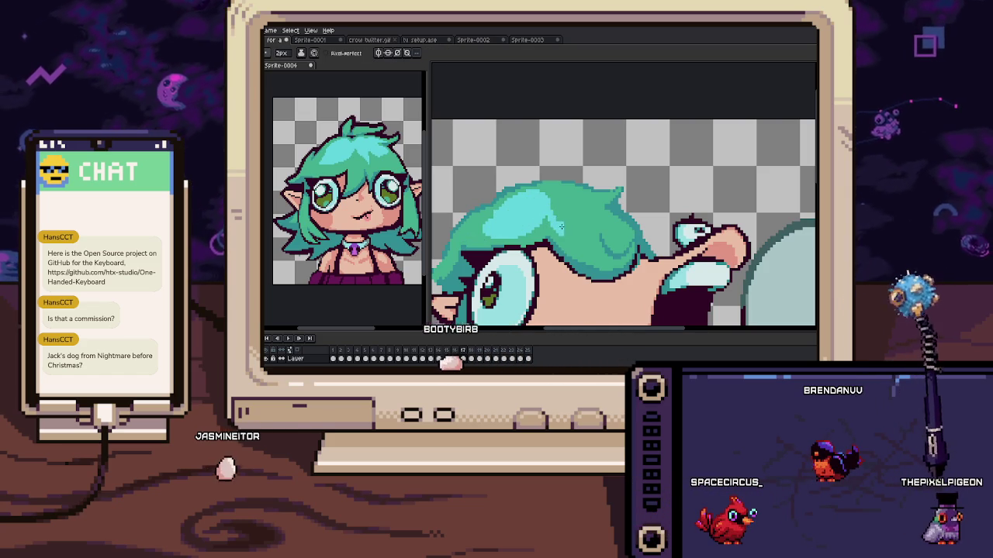
key(Left)
key(Right)
scroll(600, 218, up, 1)
scroll(605, 222, up, 1)
scroll(617, 224, up, 1)
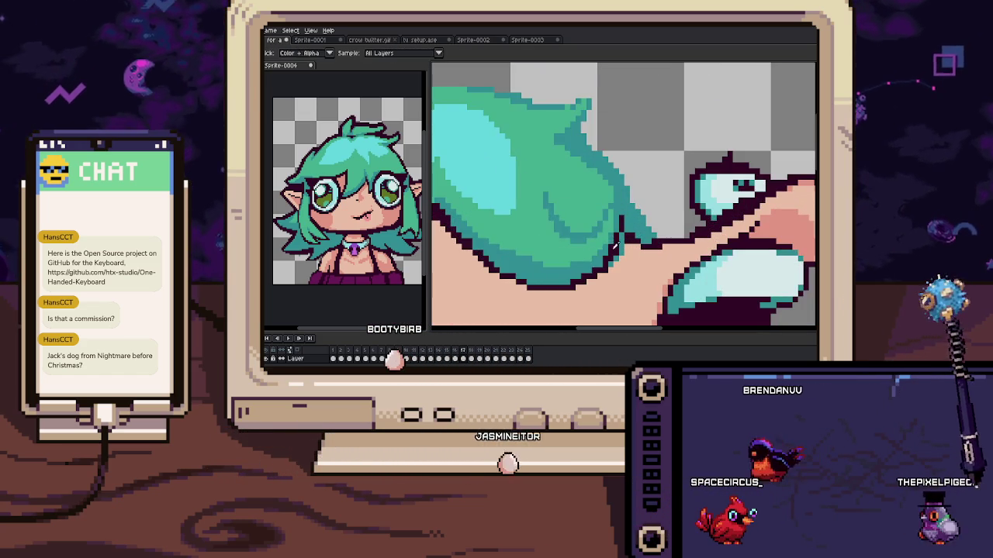
scroll(621, 224, up, 1)
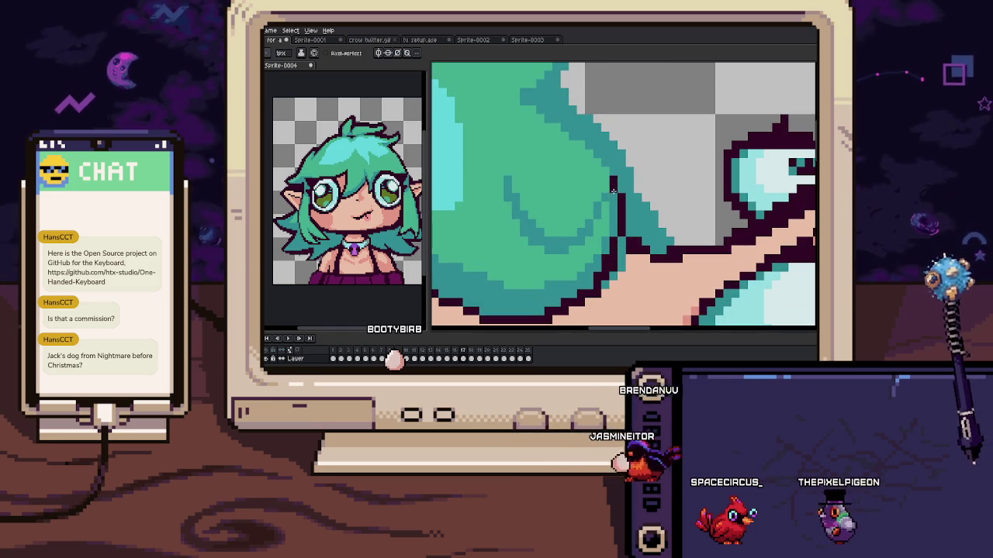
mouse_move(604, 198)
mouse_down()
mouse_move(569, 240)
mouse_move(523, 213)
mouse_up()
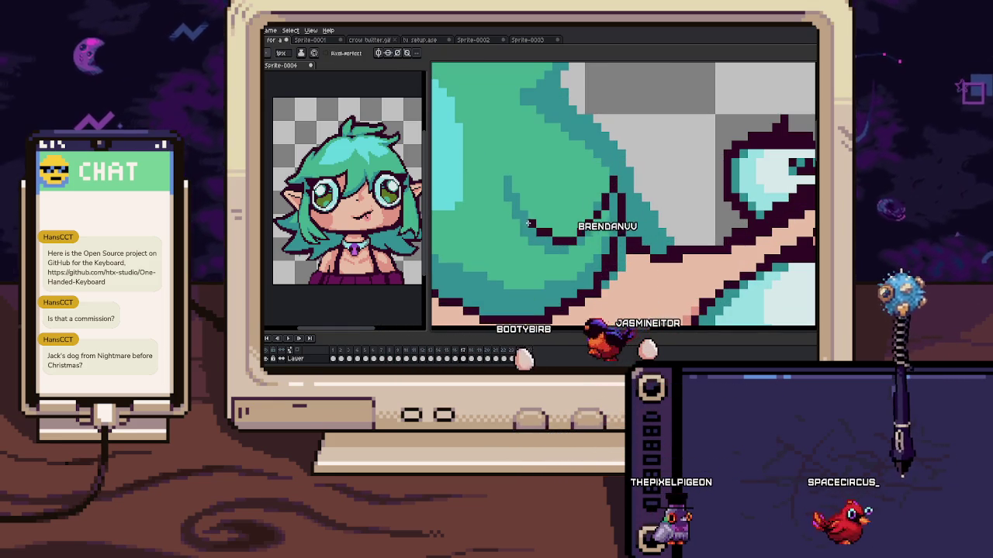
scroll(523, 213, up, 1)
scroll(512, 203, down, 1)
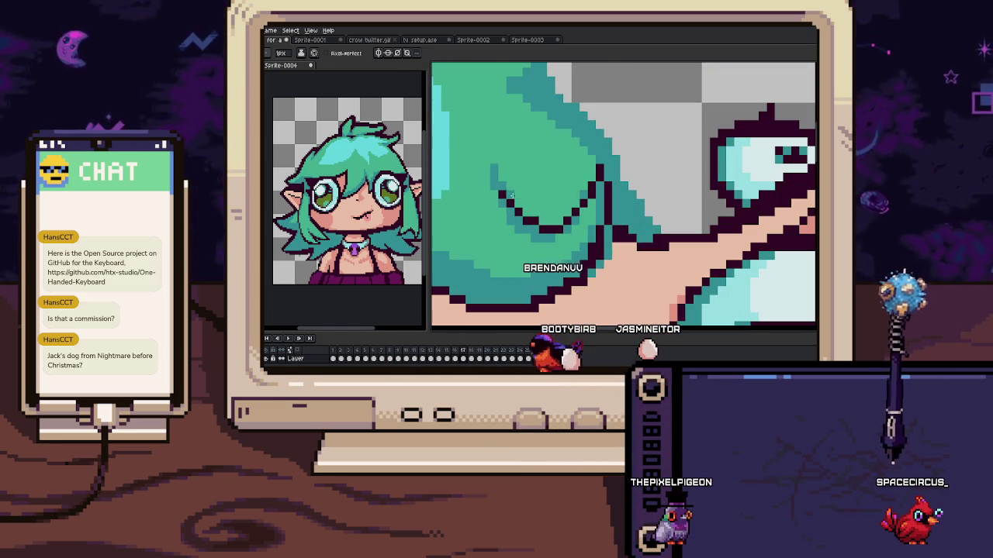
scroll(522, 201, down, 3)
scroll(574, 194, down, 3)
scroll(569, 200, up, 3)
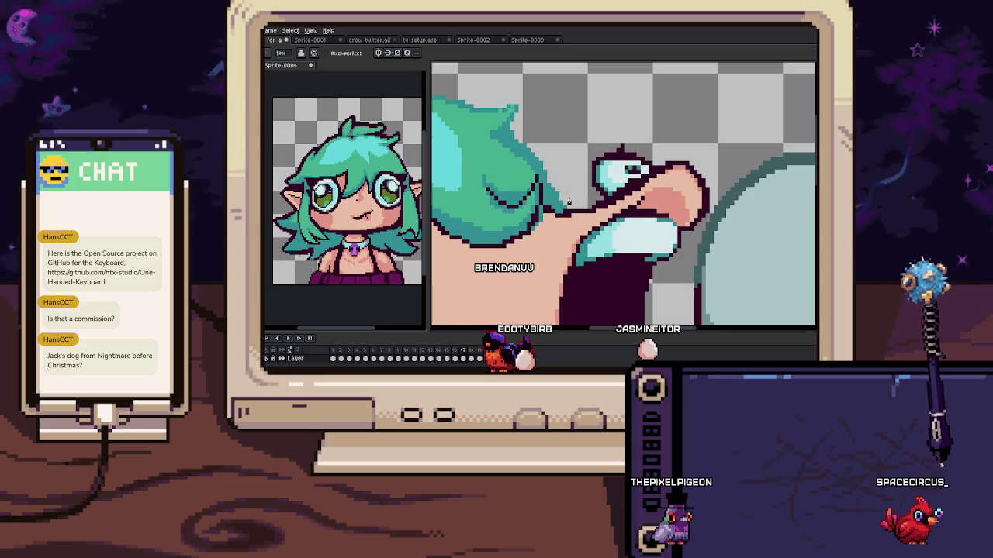
scroll(511, 124, down, 1)
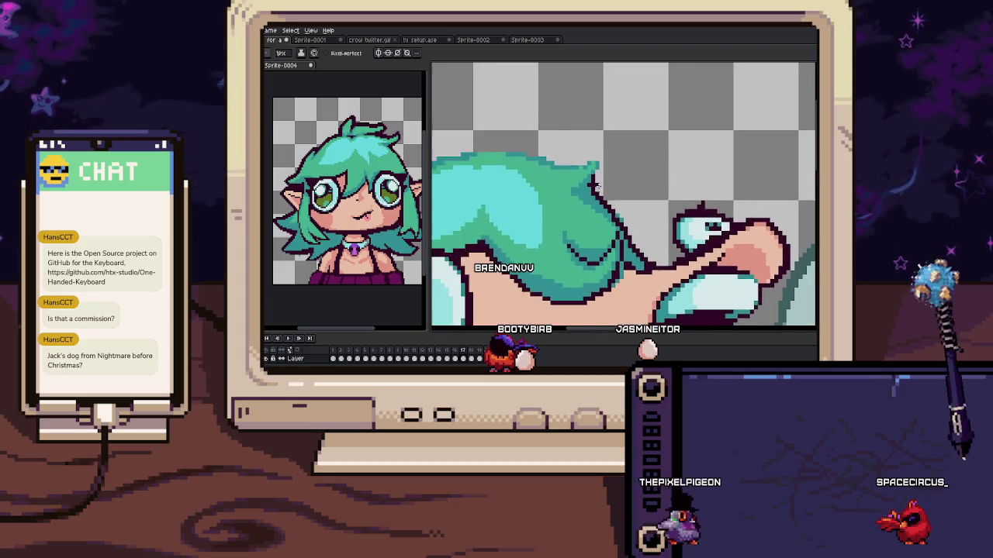
mouse_move(625, 150)
mouse_down()
mouse_move(624, 186)
mouse_move(664, 183)
mouse_up()
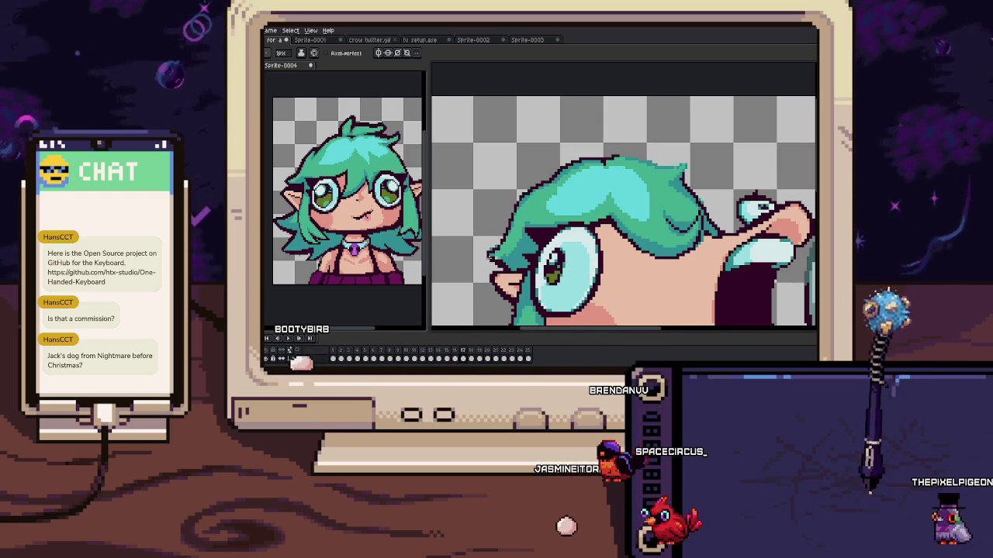
Outline a pointed hair spike atop the head, recentre the sprite, and step to frame 18
scroll(490, 256, up, 2)
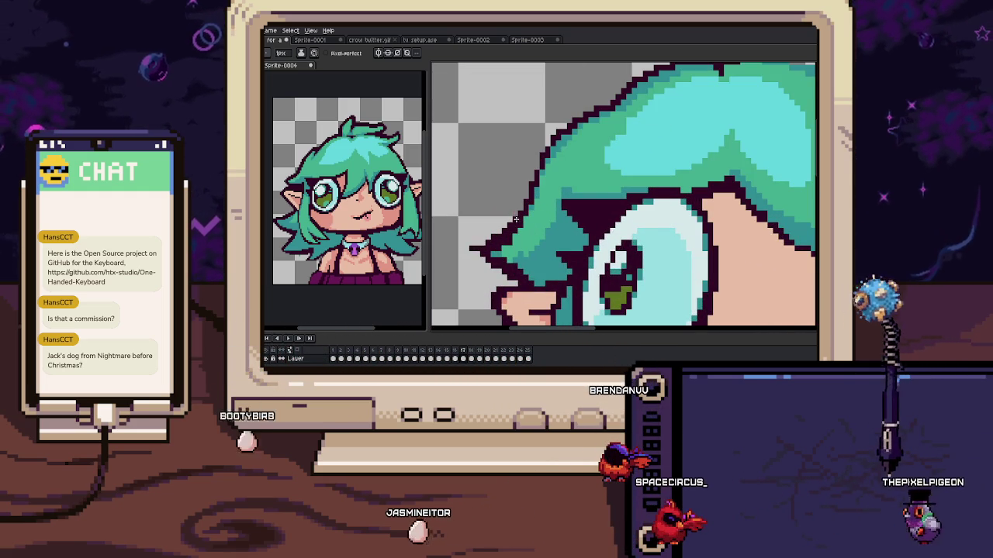
scroll(499, 256, up, 1)
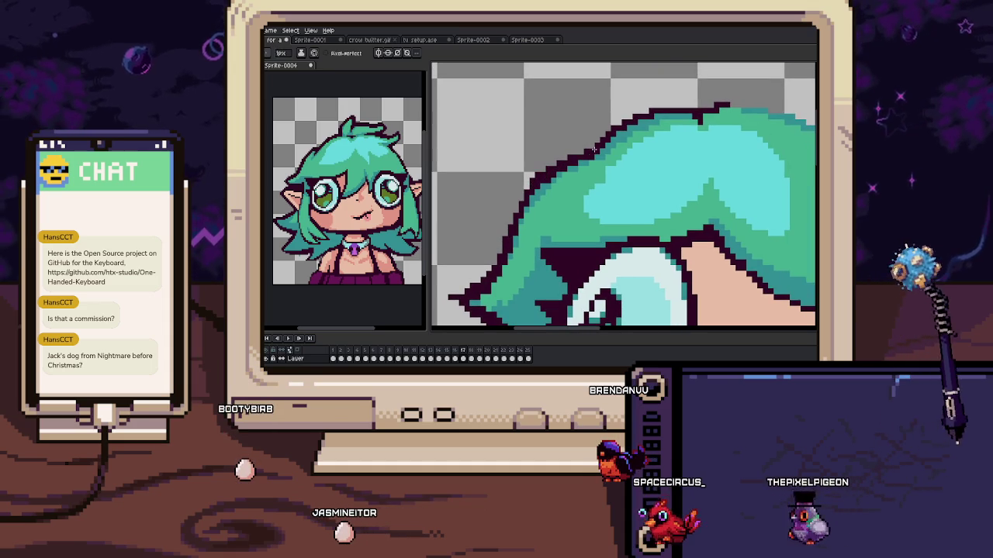
scroll(516, 225, up, 1)
scroll(559, 171, up, 2)
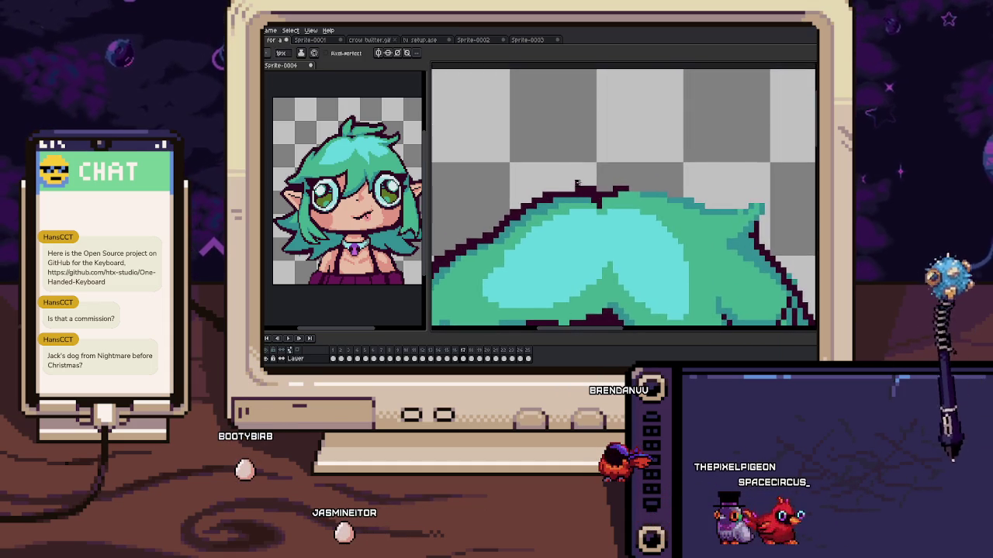
drag(599, 141, 550, 183)
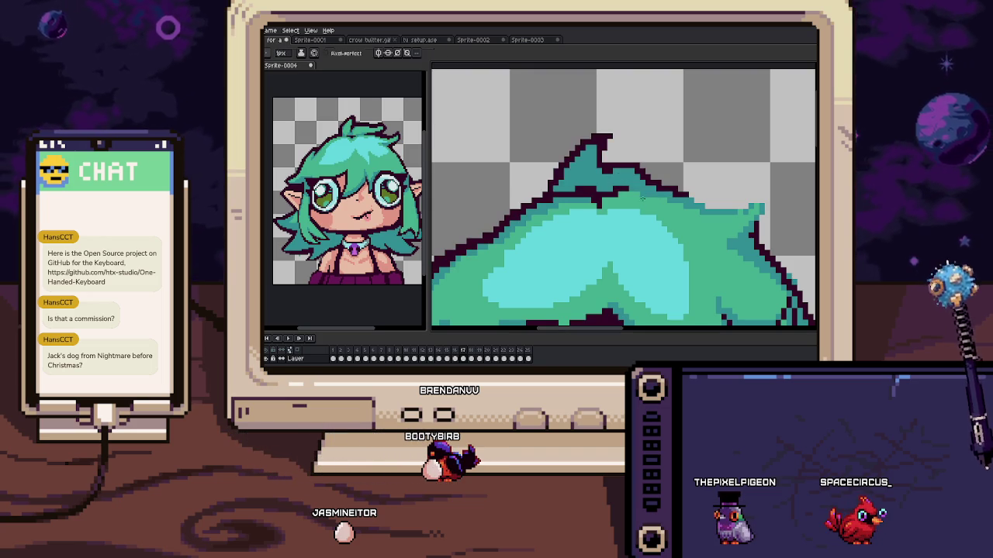
scroll(613, 163, up, 2)
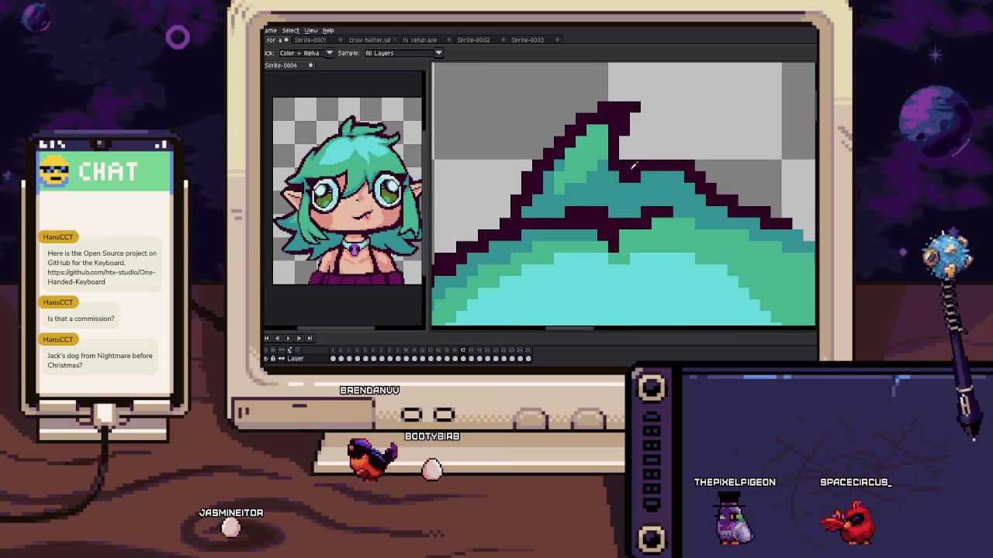
scroll(620, 154, down, 1)
scroll(620, 153, down, 2)
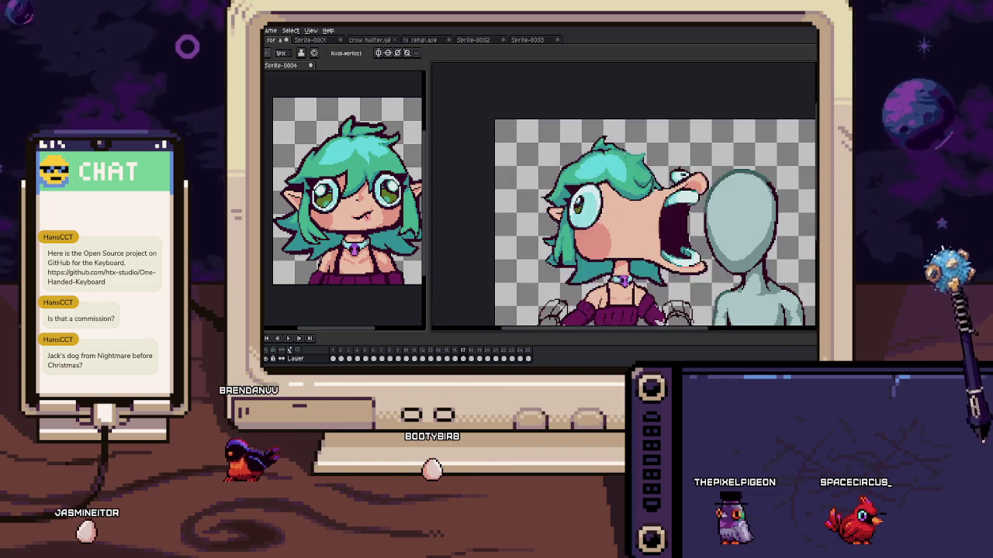
drag(639, 134, 606, 92)
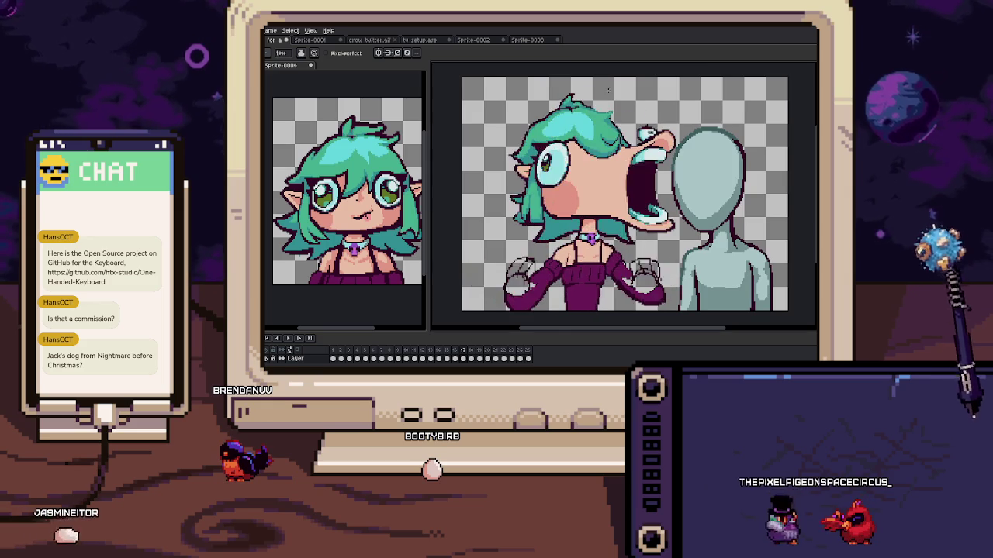
scroll(607, 92, up, 3)
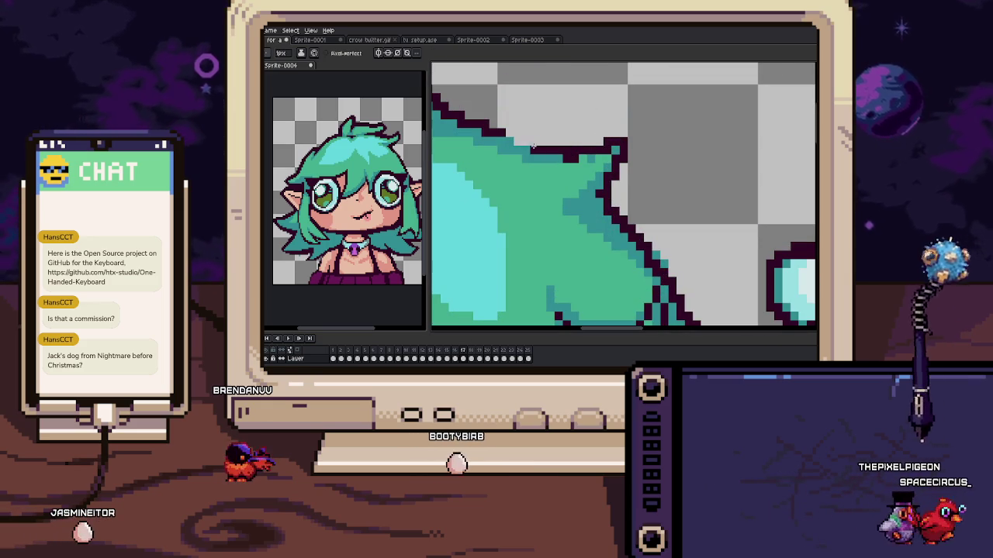
scroll(542, 147, down, 2)
scroll(574, 163, down, 3)
drag(591, 169, 598, 158)
key(Right)
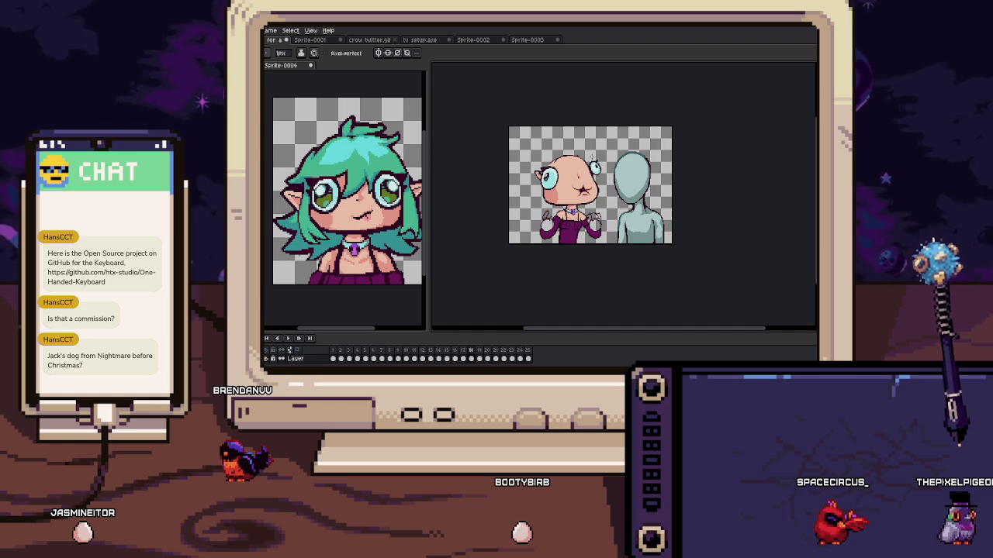
Step back a frame and play the animation to preview the full cycle
key(Left)
key(Left)
key(Left)
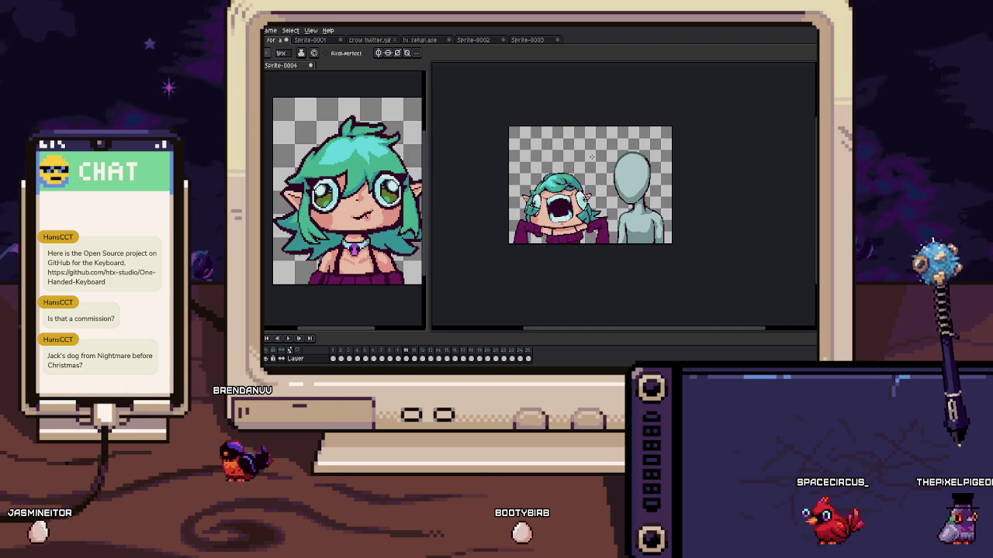
key(Return)
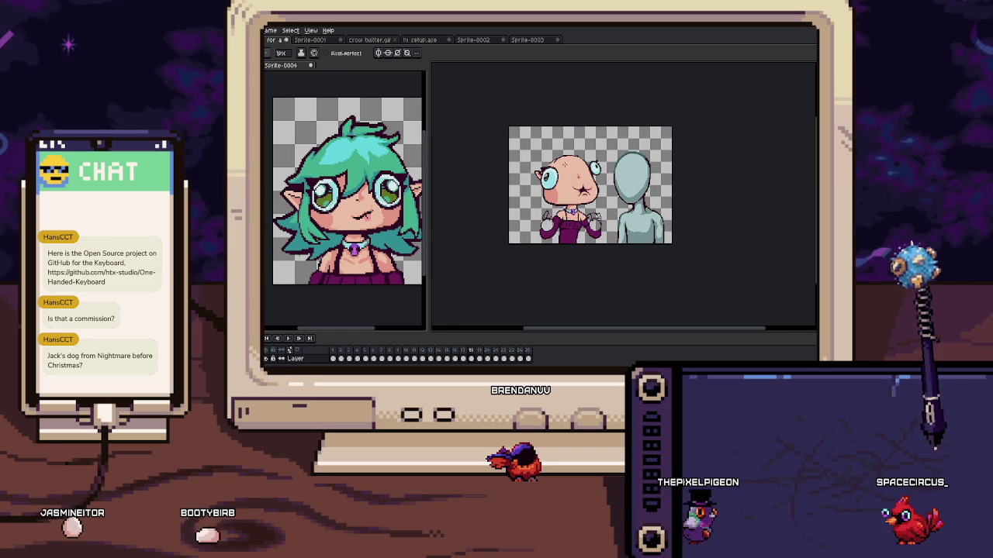
scroll(551, 163, up, 3)
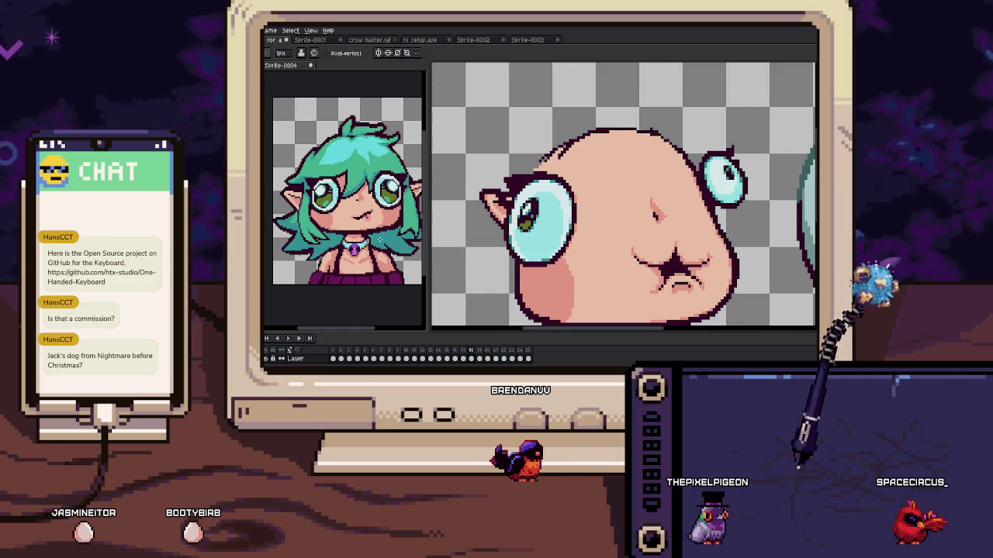
Compare frame 18 with frame 17, then sketch a curved hair outline and looping forehead strand
key(Return)
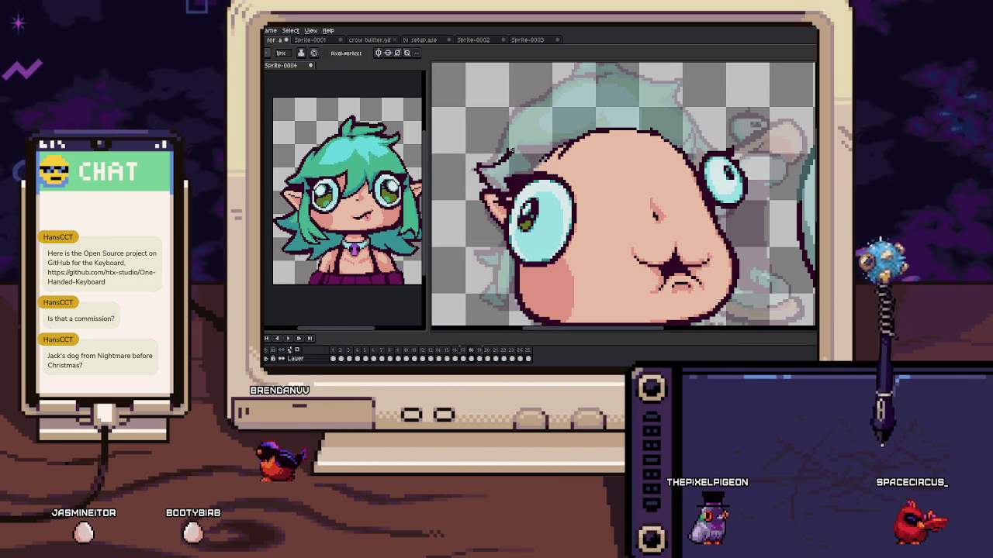
key(Left)
key(Right)
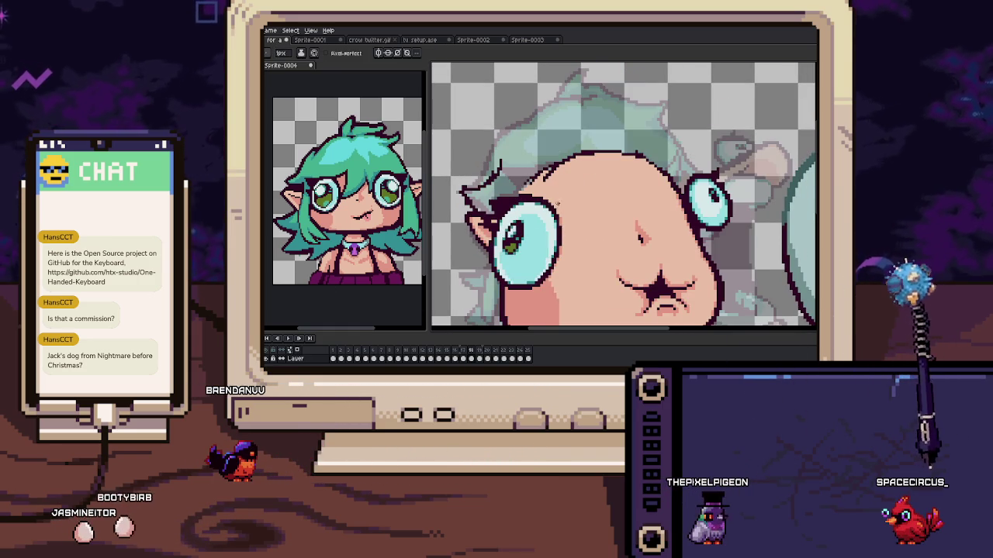
key(Left)
key(Right)
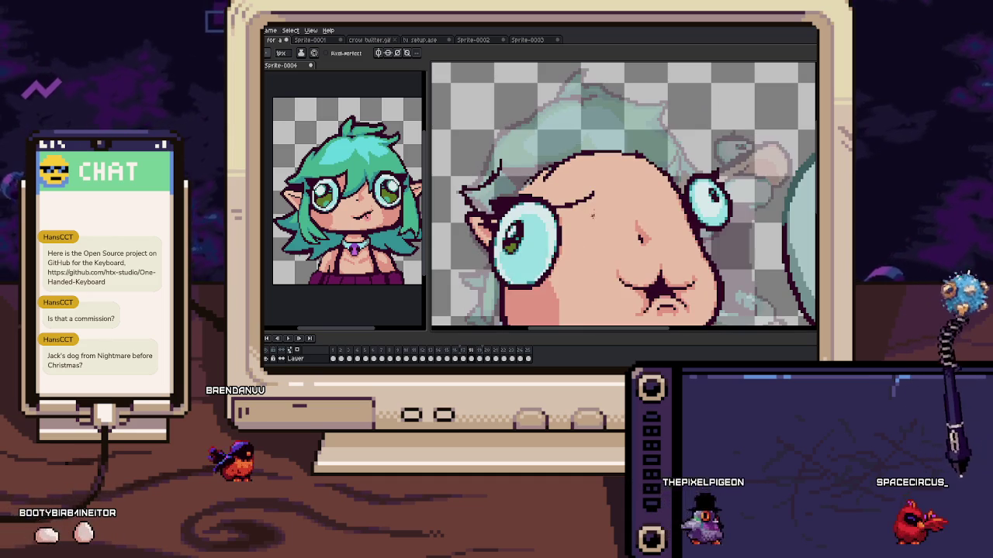
drag(593, 208, 644, 247)
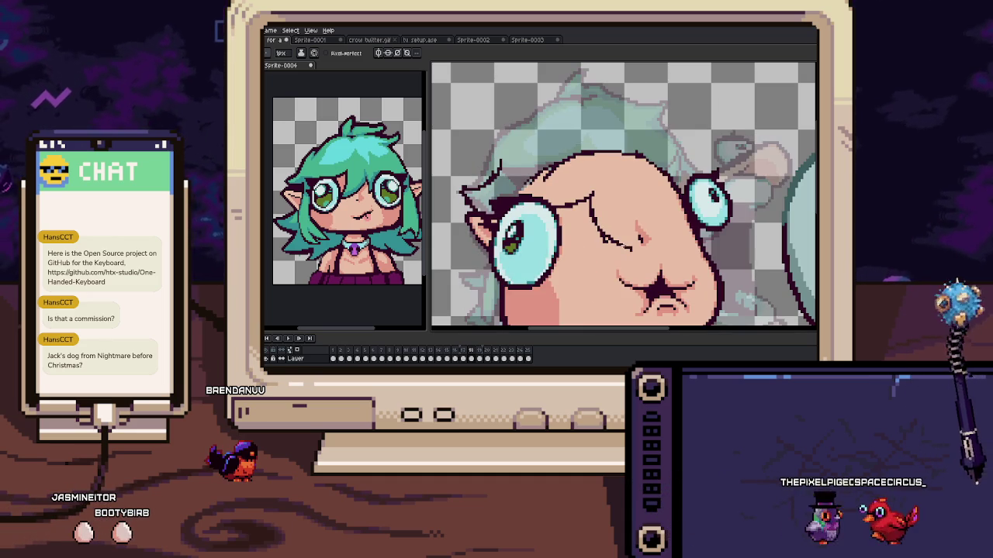
drag(633, 165, 632, 247)
key(Left)
key(Right)
Draw the hair outline along the head top with a short spike stroke, then play the animation
key(Left)
key(Right)
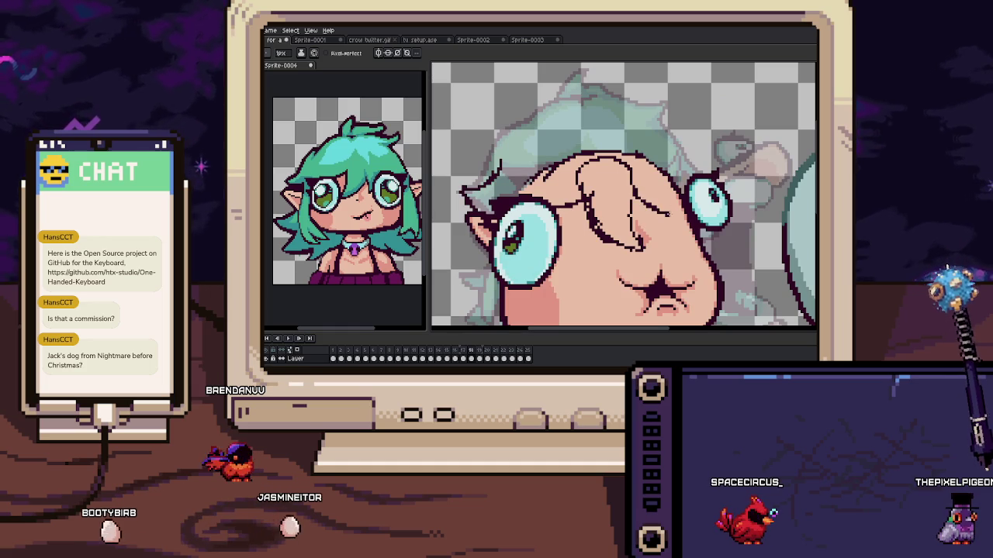
key(Left)
key(Right)
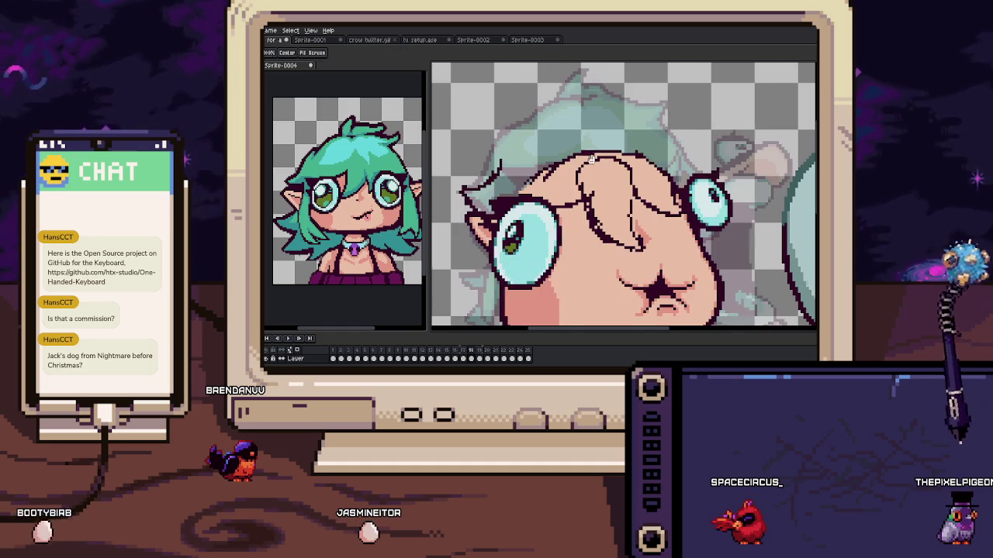
drag(572, 116, 591, 132)
key(Left)
key(Right)
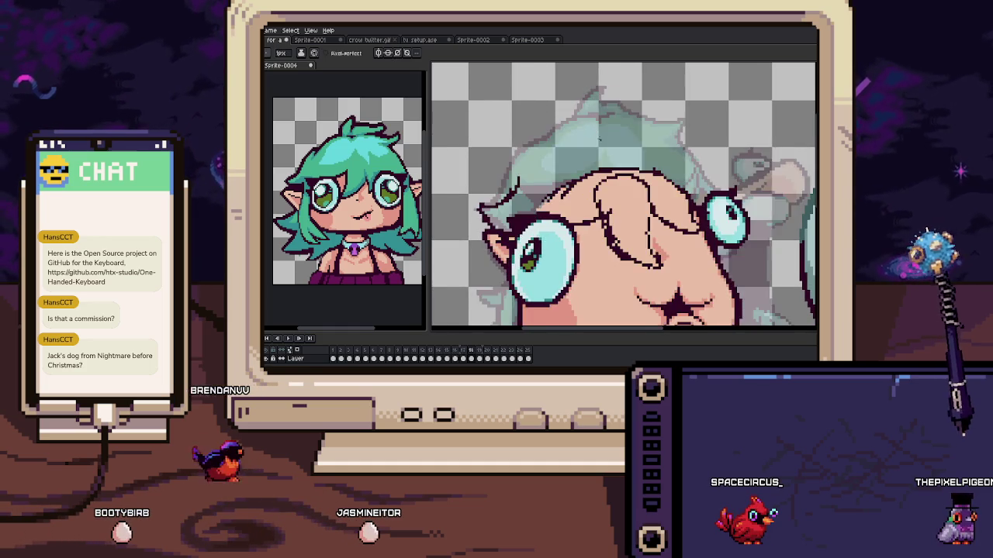
scroll(594, 134, down, 5)
scroll(613, 153, up, 5)
key(Left)
key(Right)
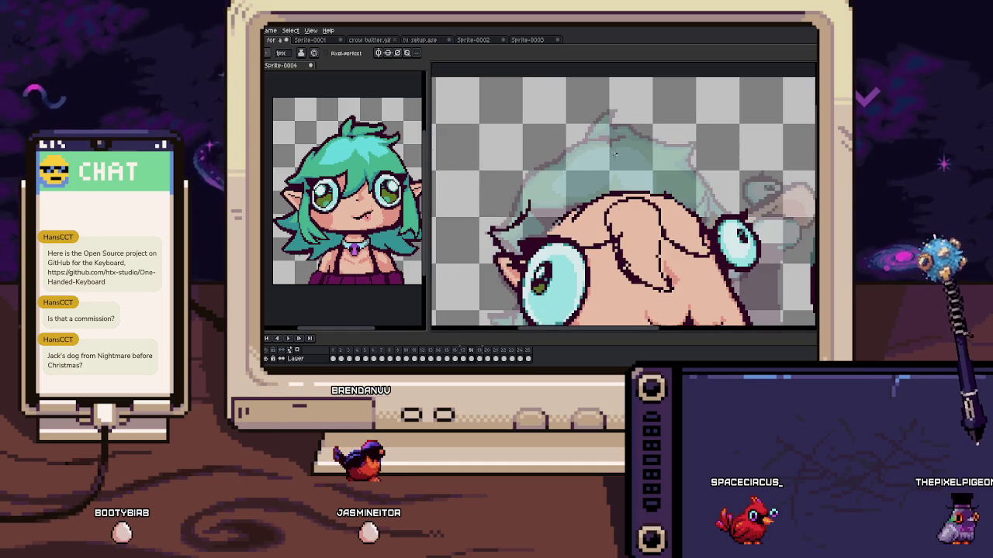
mouse_move(512, 208)
mouse_down()
mouse_move(613, 145)
mouse_move(686, 157)
mouse_up()
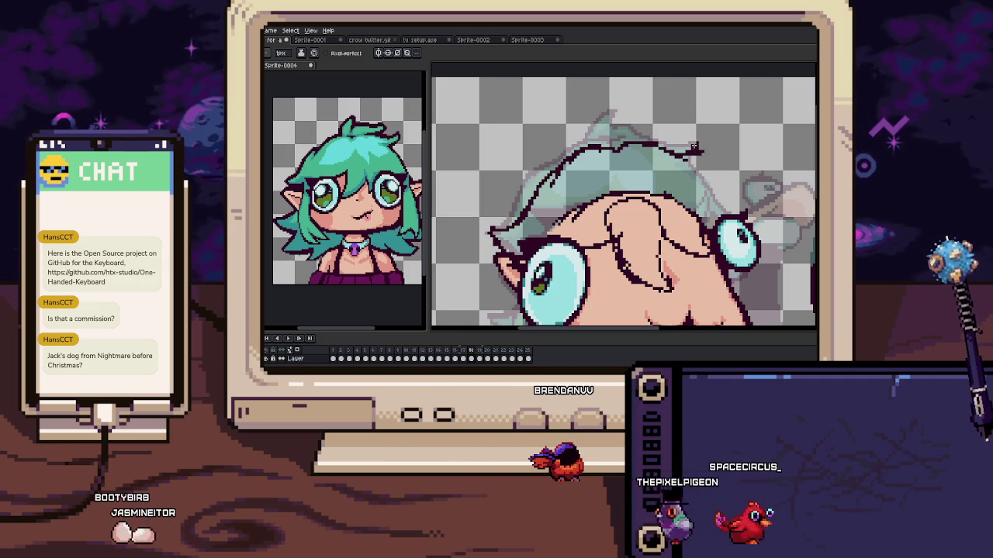
drag(696, 153, 693, 167)
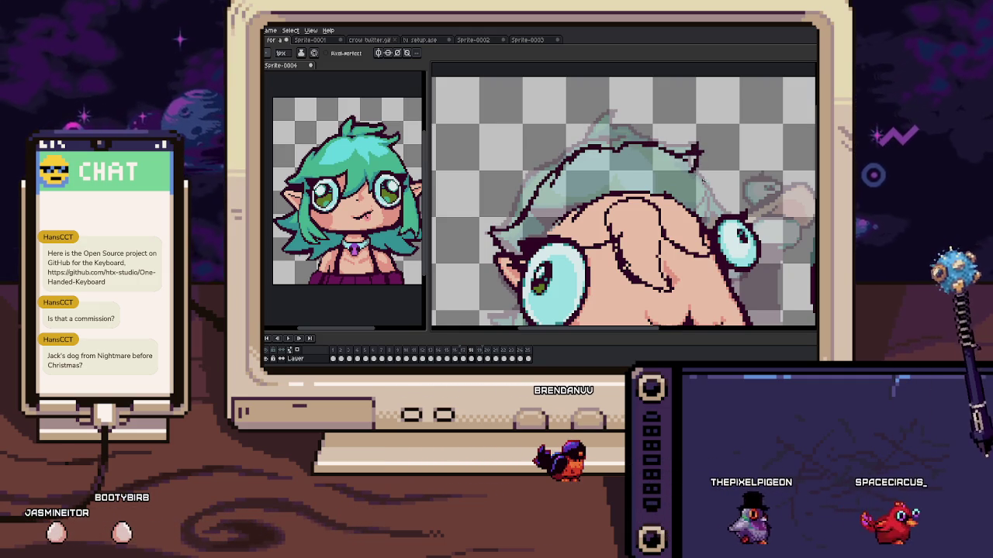
key(Return)
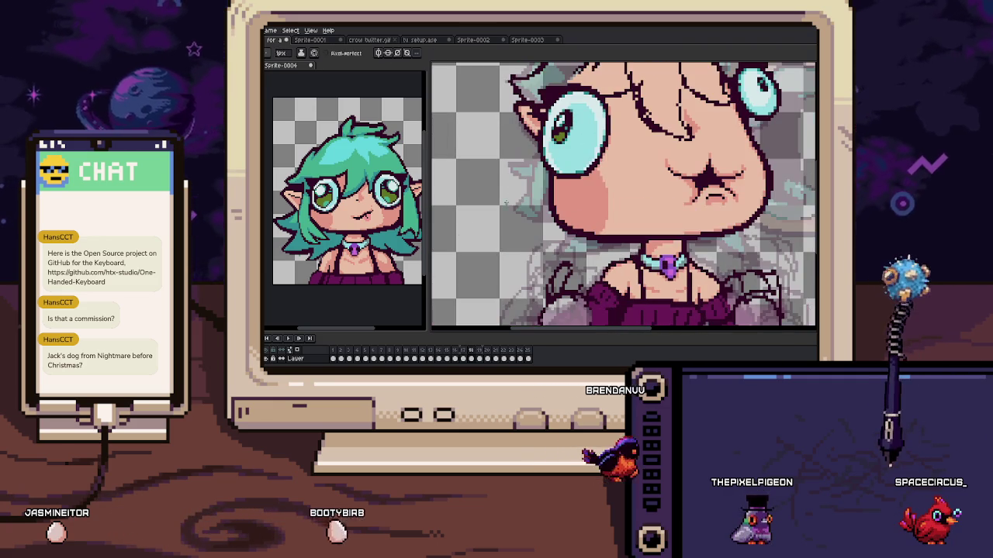
drag(499, 208, 539, 149)
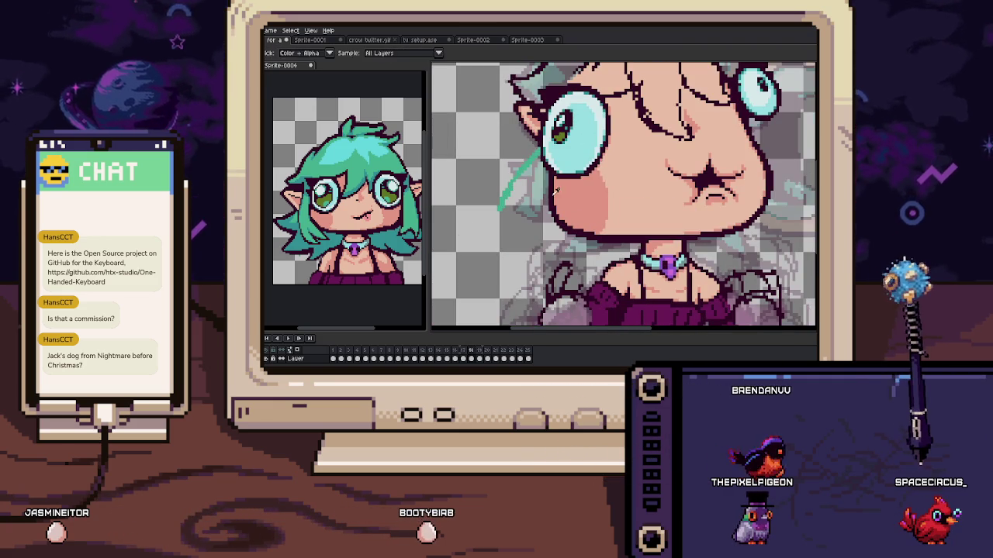
key(Left)
key(Right)
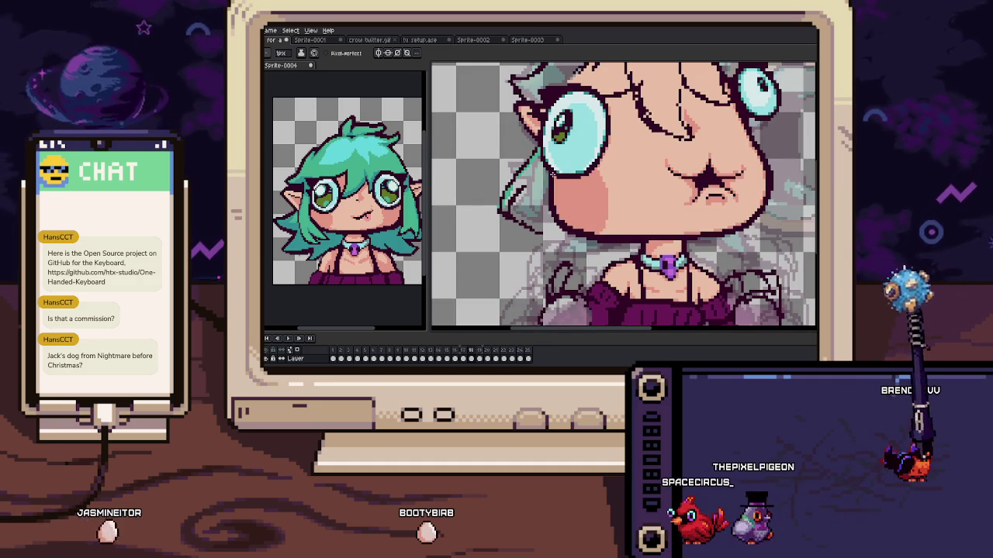
key(Left)
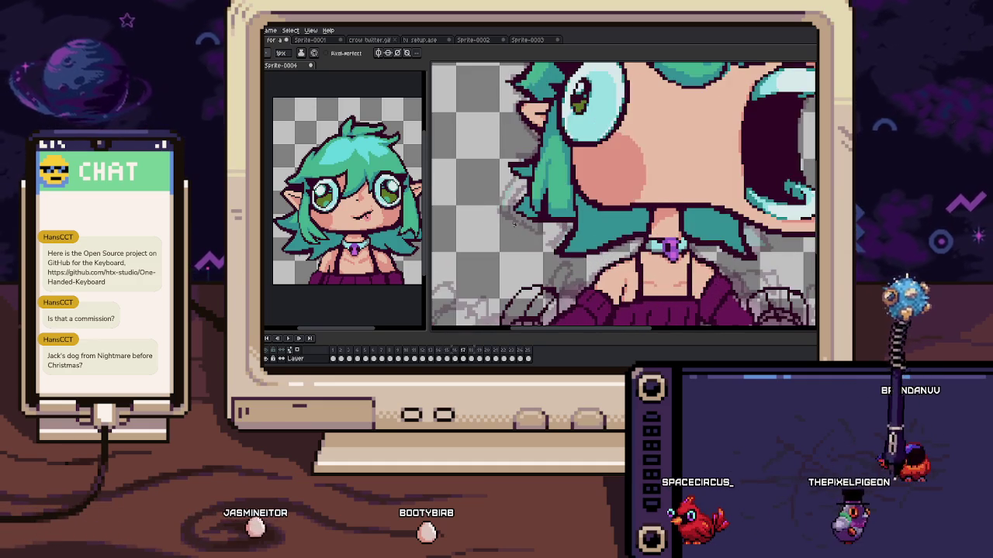
key(Right)
key(Left)
key(Right)
key(Left)
key(Right)
key(Left)
key(Right)
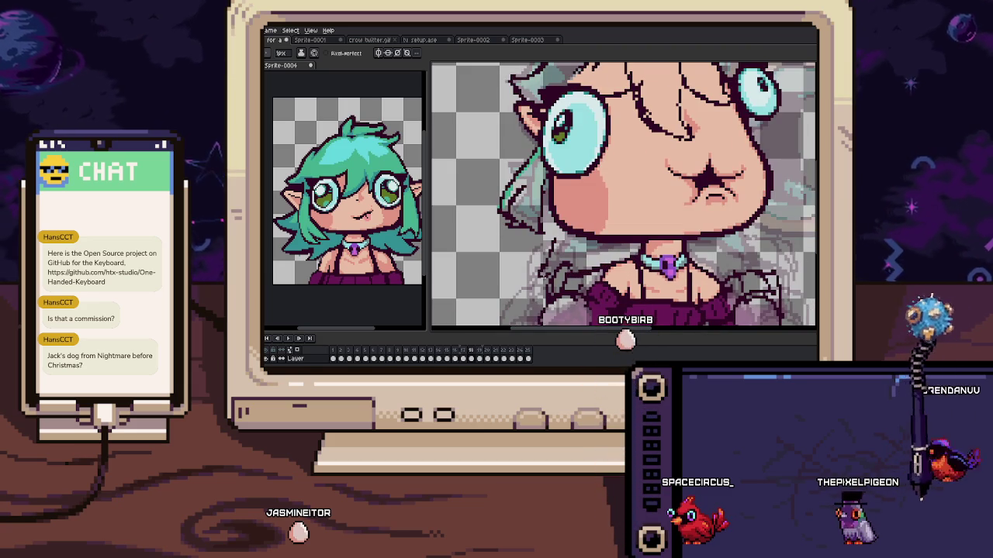
key(Left)
key(Right)
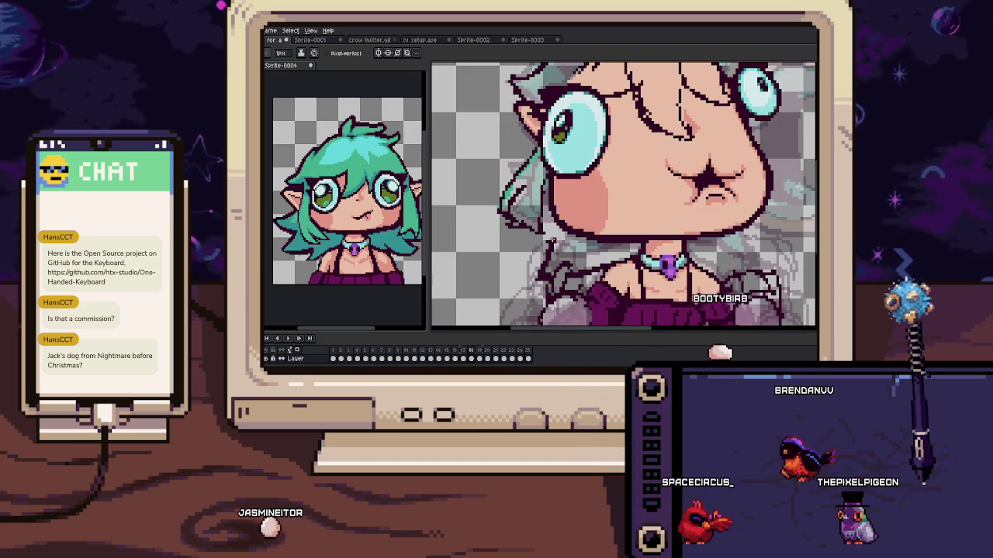
key(Left)
key(Right)
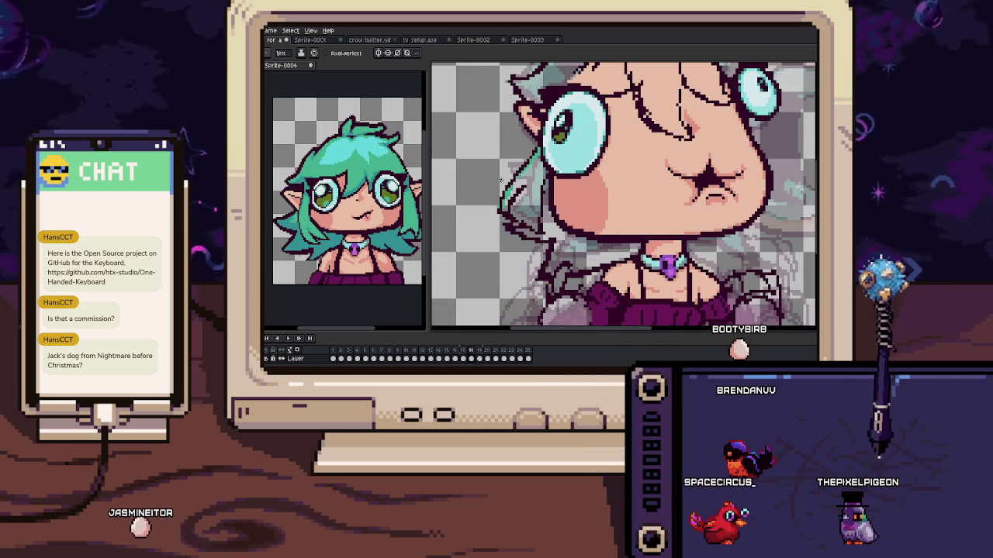
mouse_move(732, 269)
mouse_down()
mouse_move(607, 245)
mouse_move(612, 226)
mouse_move(599, 234)
mouse_up()
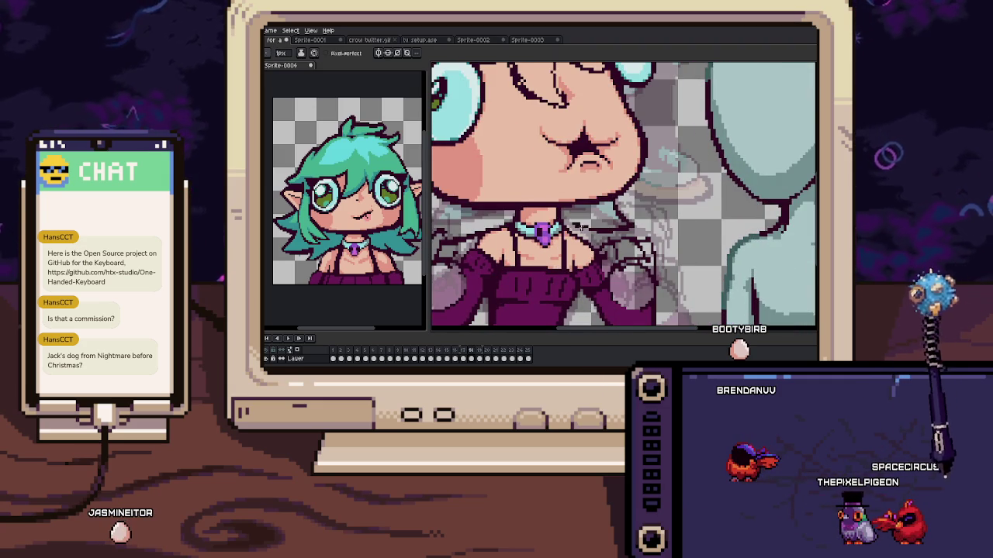
key(Left)
scroll(606, 213, up, 2)
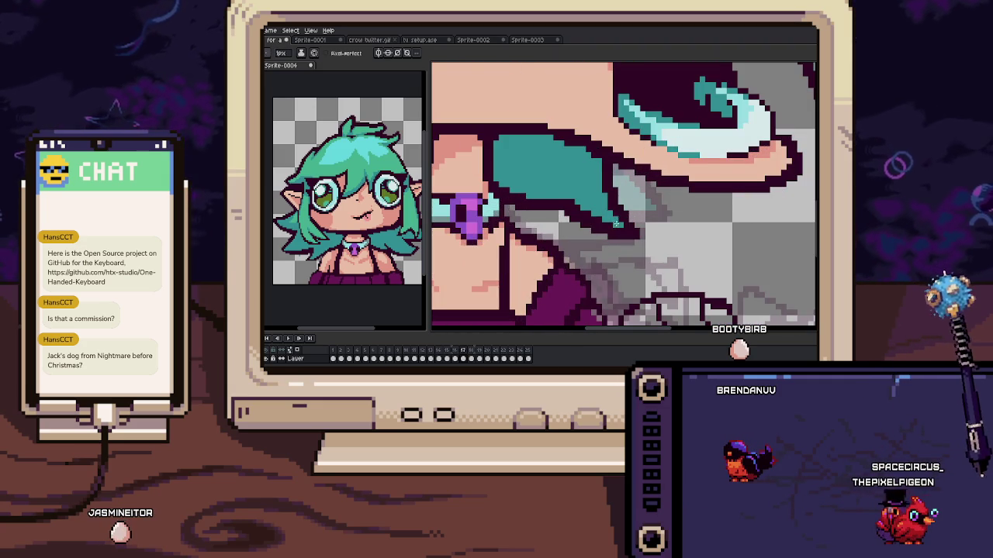
scroll(615, 223, down, 5)
scroll(618, 214, up, 4)
key(w)
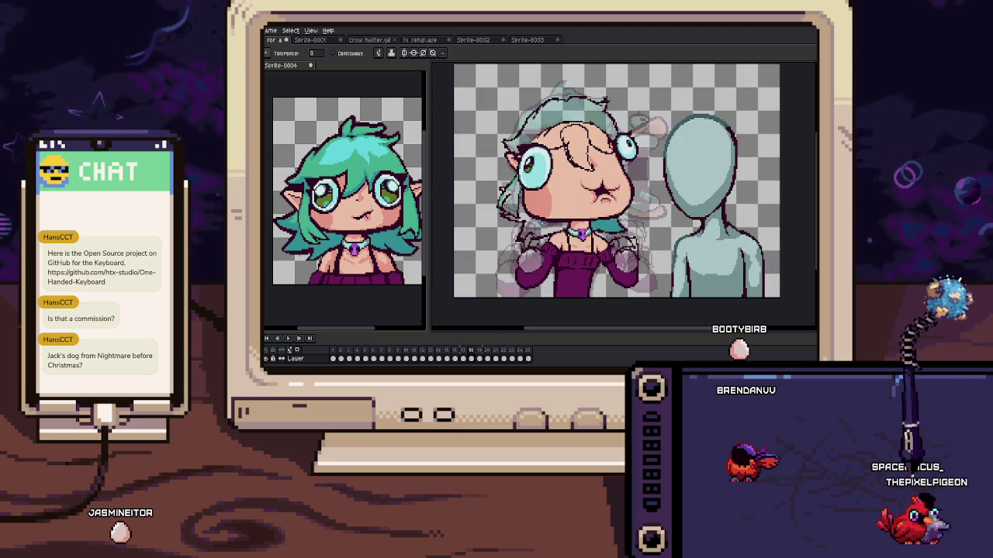
key(Left)
key(Right)
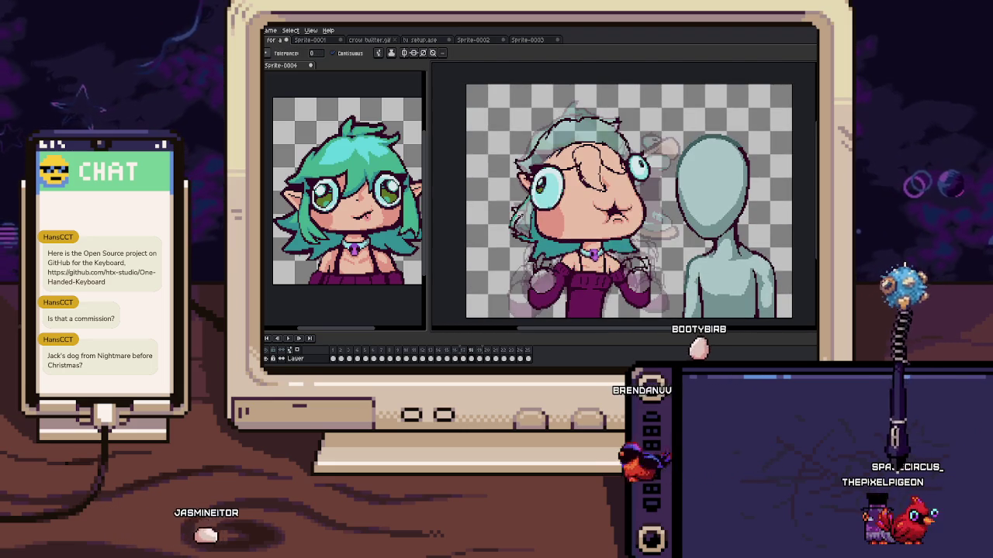
Zoom in on frame 18's hair strand by the cheek and sample the hair colour
scroll(620, 202, up, 3)
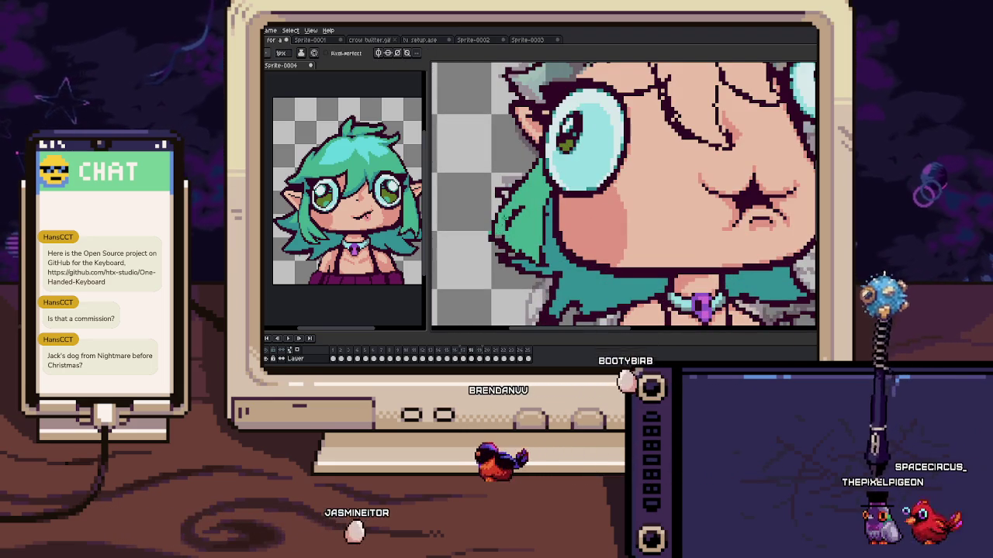
scroll(502, 245, up, 2)
key(b)
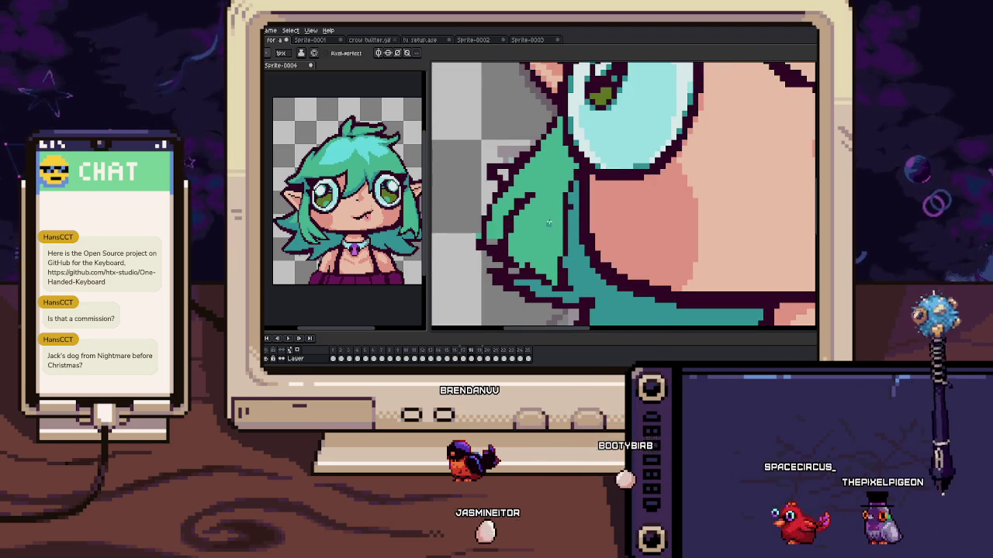
scroll(531, 193, up, 2)
key(i)
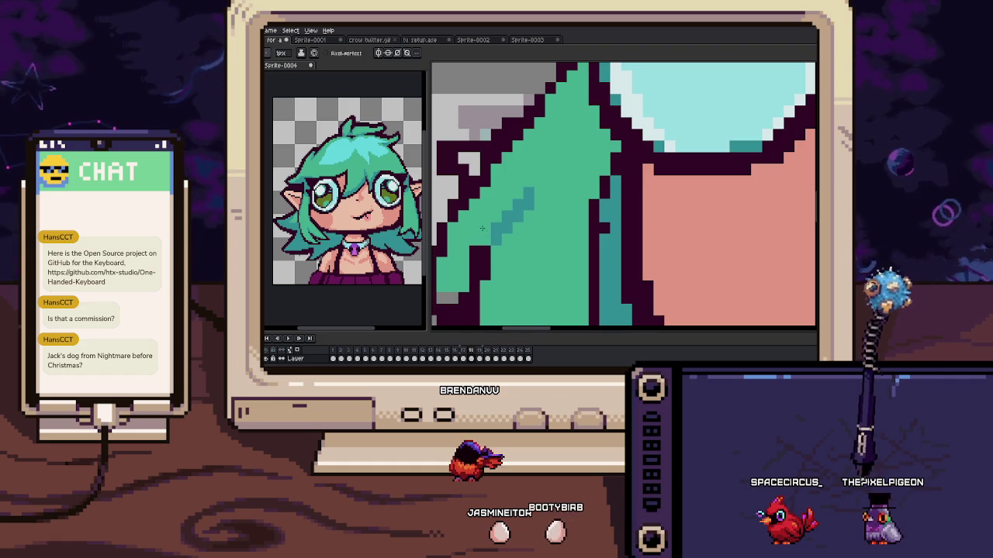
drag(471, 252, 494, 209)
key(i)
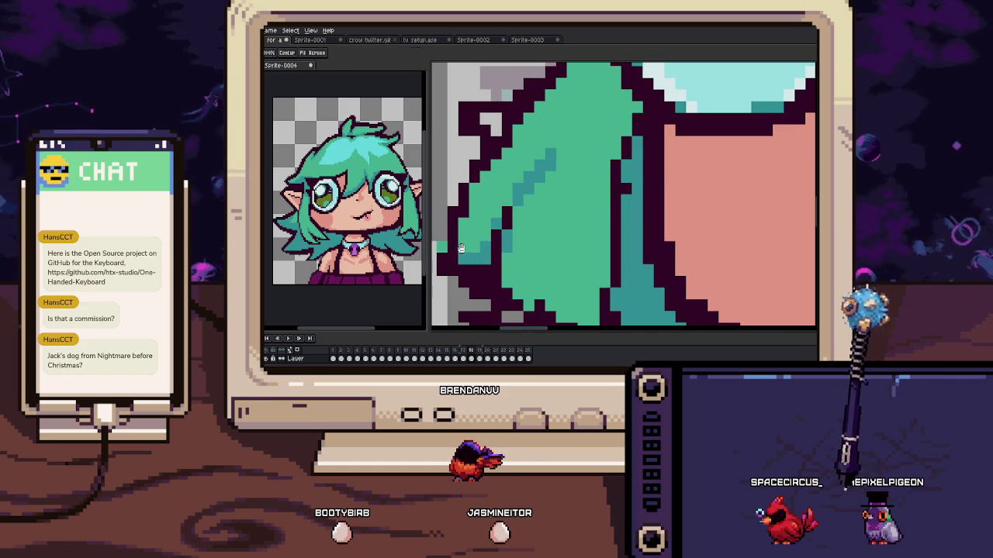
drag(460, 250, 476, 265)
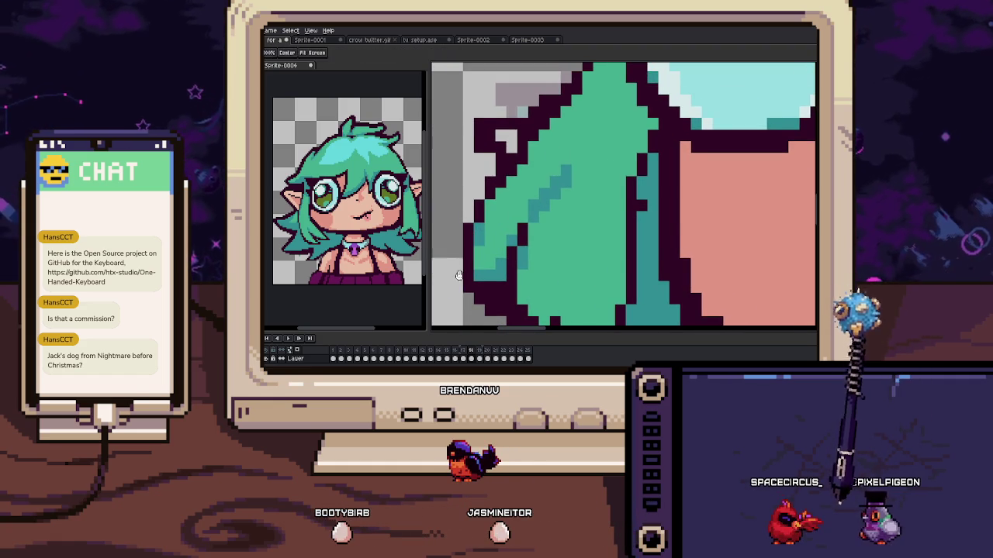
scroll(461, 265, down, 1)
scroll(461, 265, down, 2)
scroll(460, 266, down, 3)
key(period)
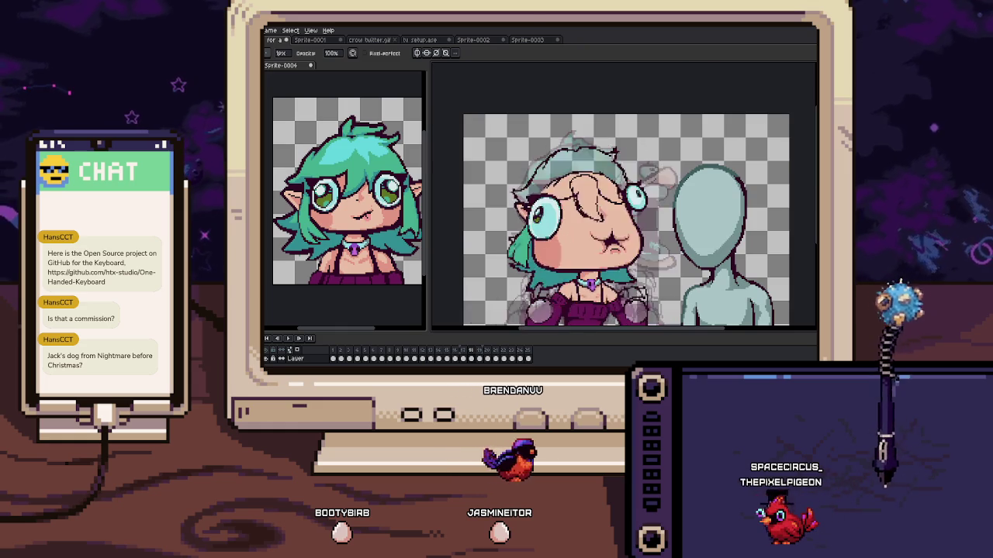
scroll(547, 277, up, 3)
mouse_move(516, 277)
mouse_down()
mouse_move(547, 277)
mouse_move(537, 246)
mouse_up()
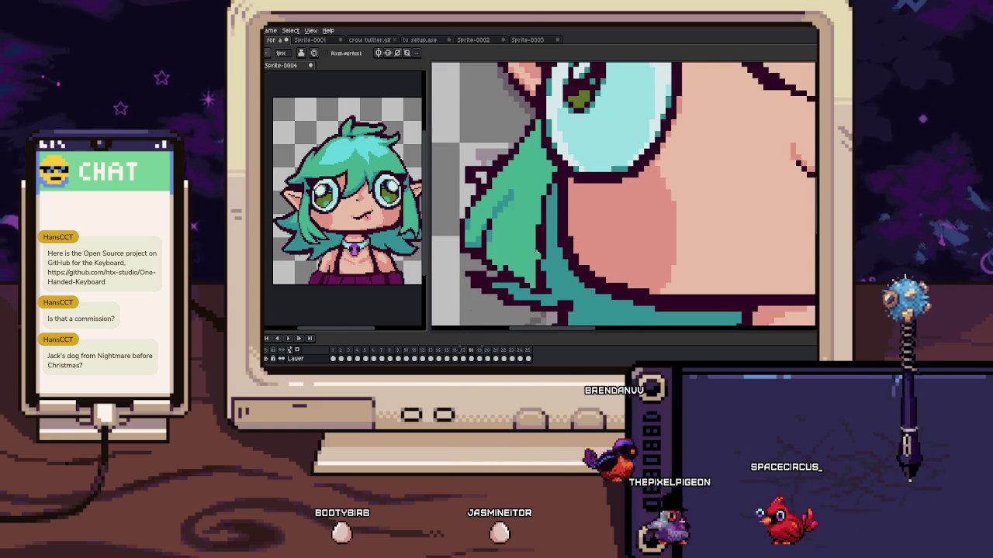
Extend the dark outline along the strand's edge toward the eye, then play the animation
drag(552, 188, 540, 288)
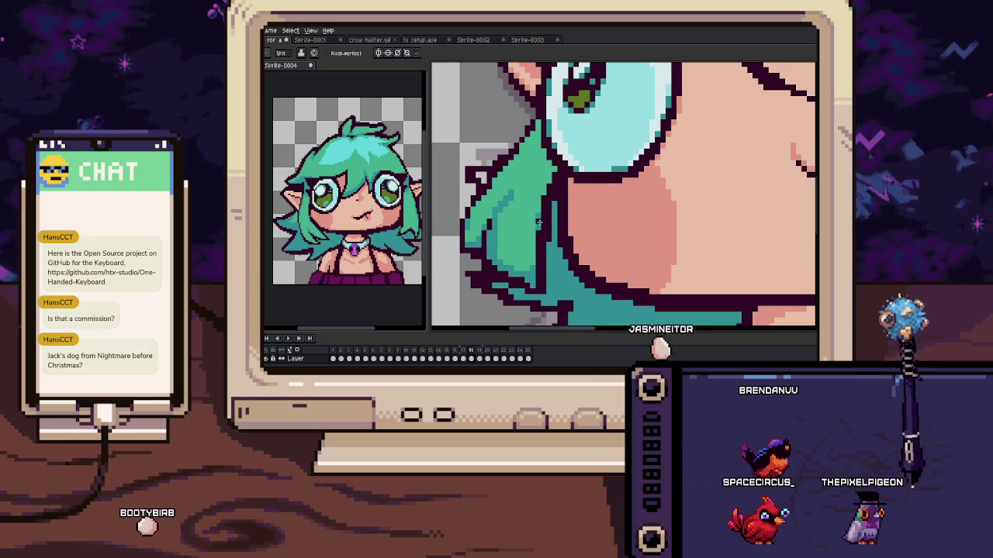
scroll(544, 187, up, 2)
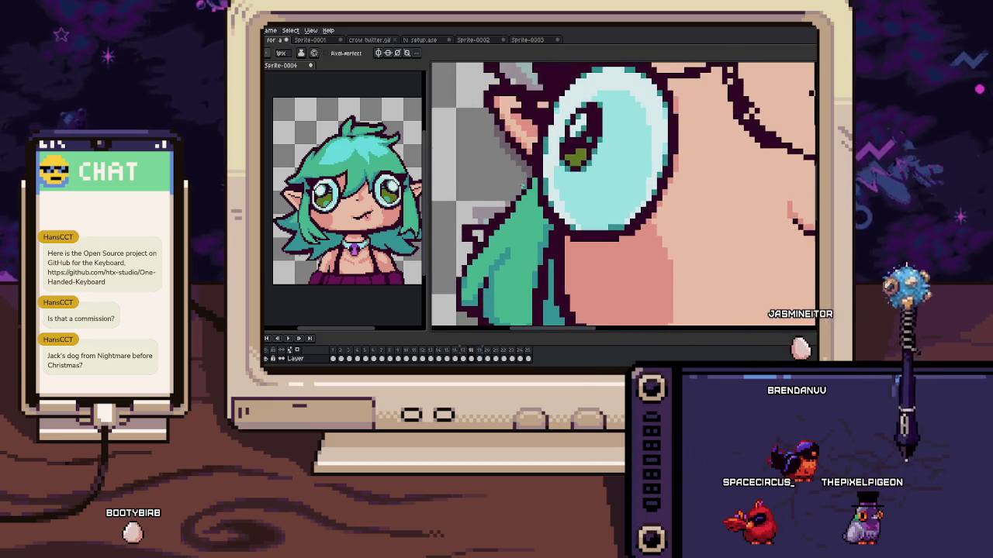
scroll(545, 170, up, 1)
key(i)
scroll(528, 185, down, 3)
key(Return)
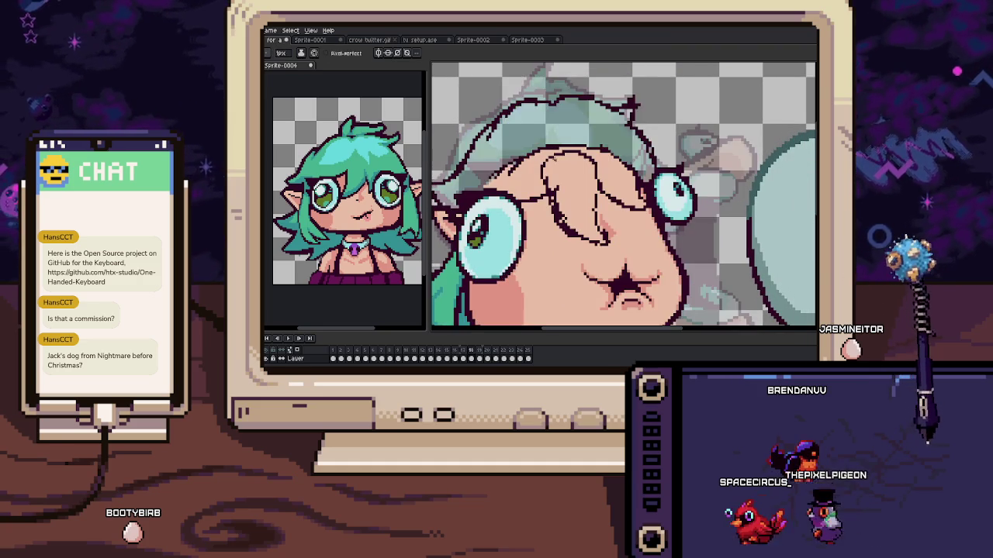
Paint teal hair across frame 18's forehead and left side with a 5px brush, then clear a head selection
key(plus)
key(plus)
key(plus)
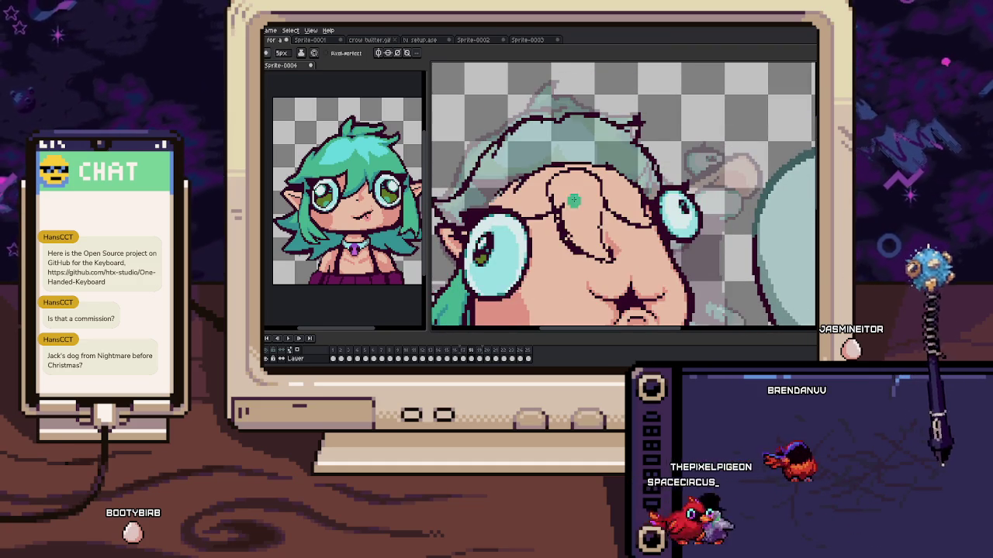
drag(592, 246, 564, 139)
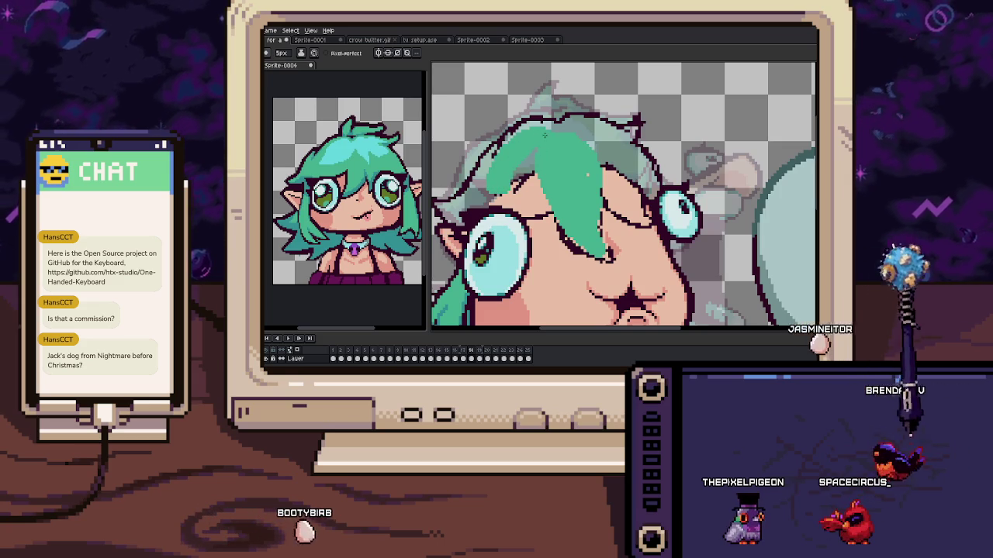
drag(519, 141, 503, 176)
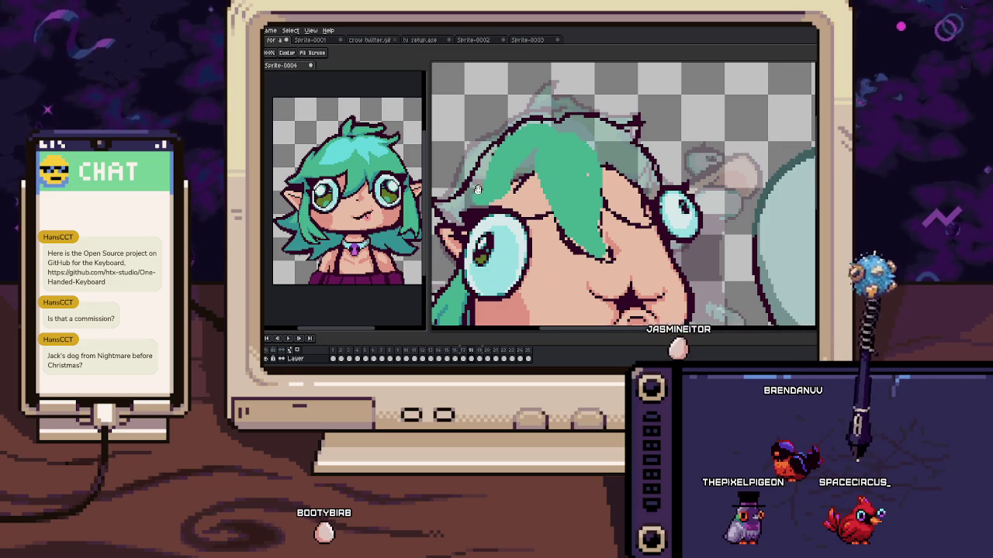
scroll(483, 198, up, 1)
scroll(579, 172, up, 1)
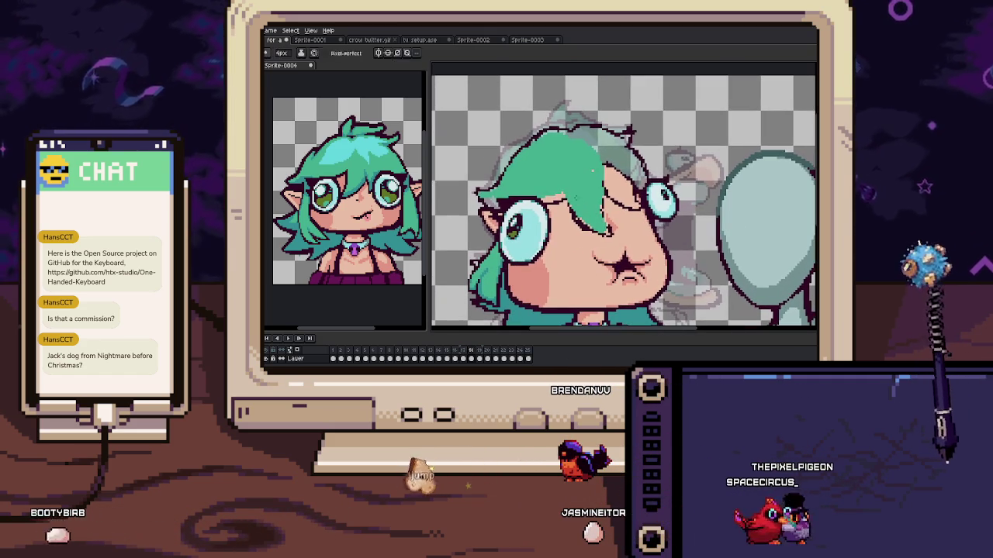
drag(497, 101, 656, 163)
key(ctrl+d)
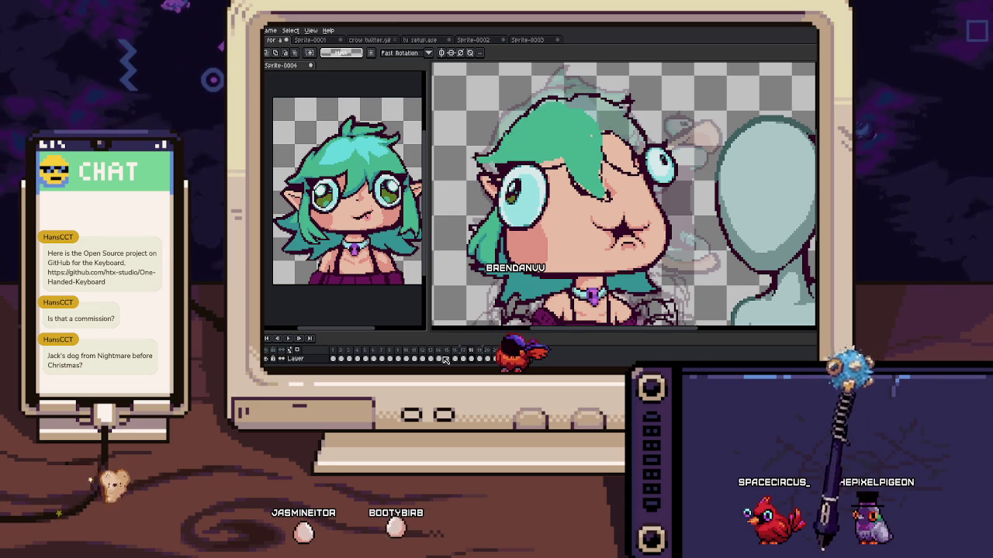
Extend the teal hair and its outline leftward with the 1px pencil
scroll(625, 196, down, 2)
scroll(520, 228, up, 1)
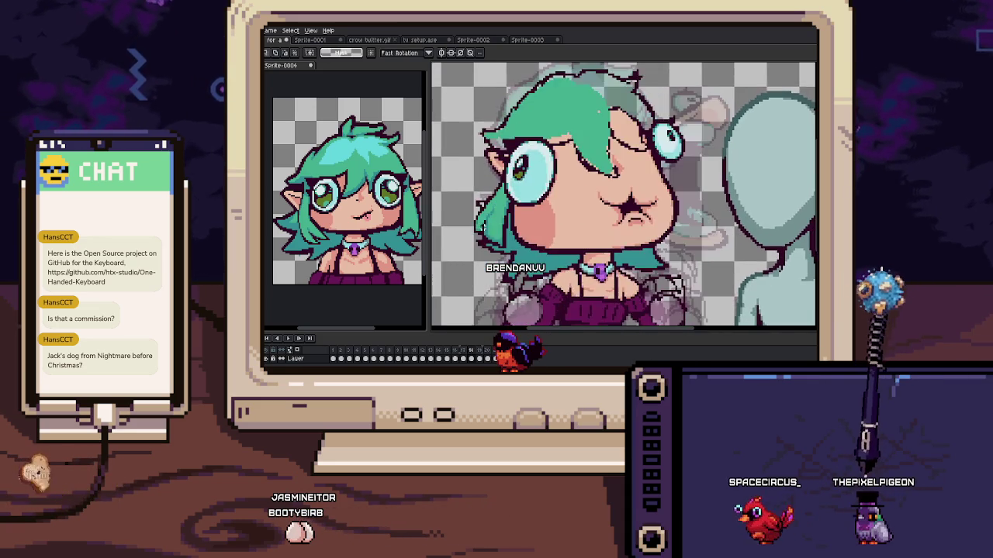
scroll(521, 227, up, 2)
key(b)
scroll(512, 225, up, 2)
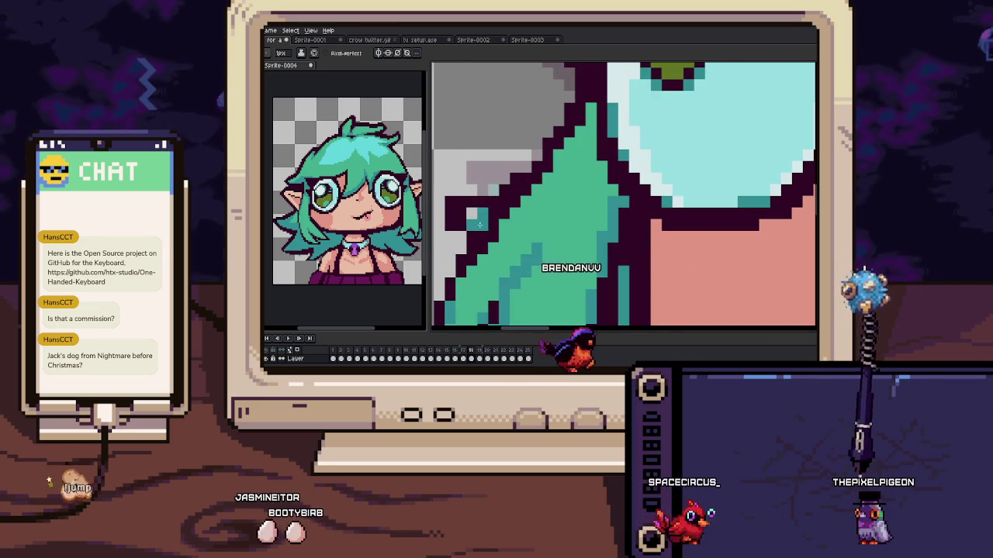
scroll(493, 221, up, 1)
drag(493, 221, 471, 208)
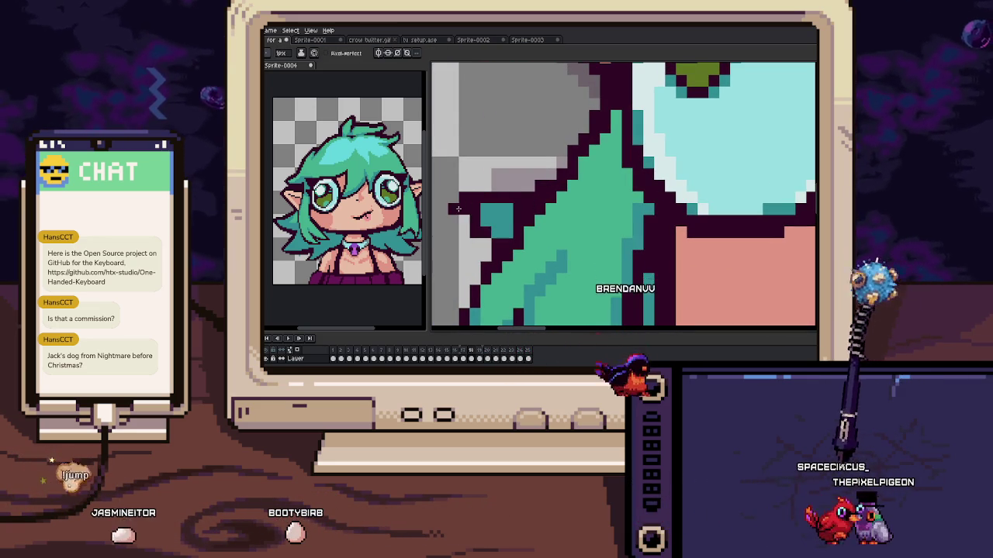
Sample the teal hair colour and move the close-up over the lower hair
scroll(488, 248, down, 3)
scroll(496, 259, up, 3)
key(i)
scroll(488, 248, down, 1)
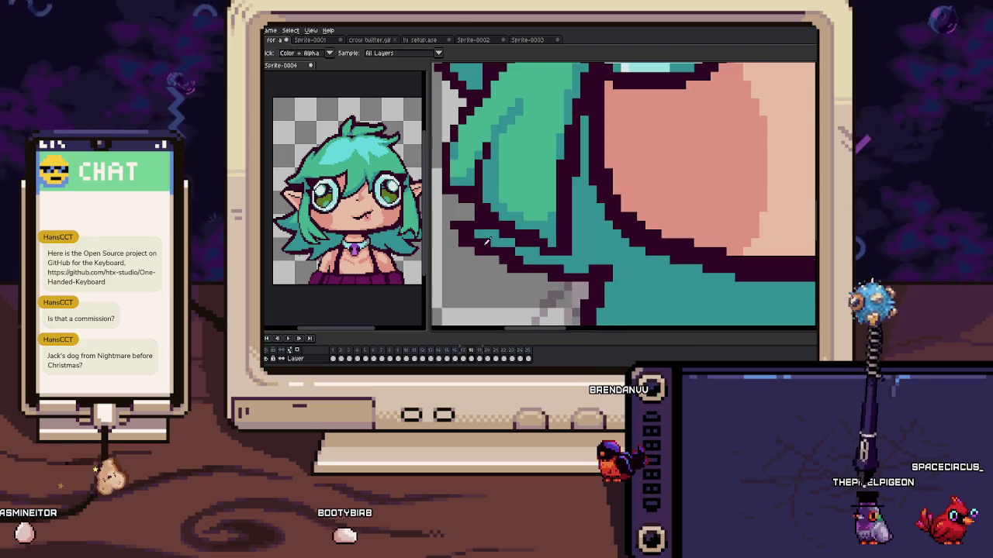
drag(511, 252, 552, 237)
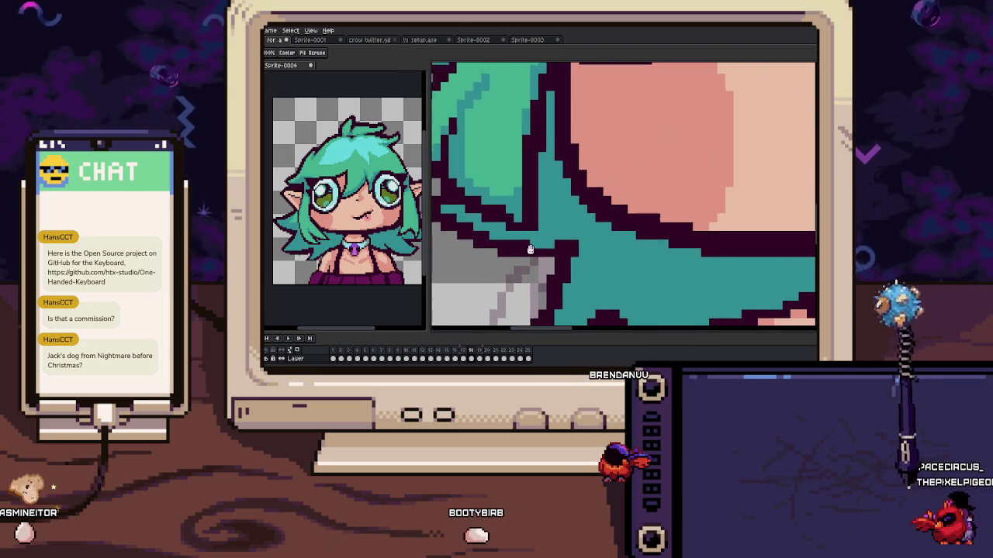
scroll(525, 226, down, 1)
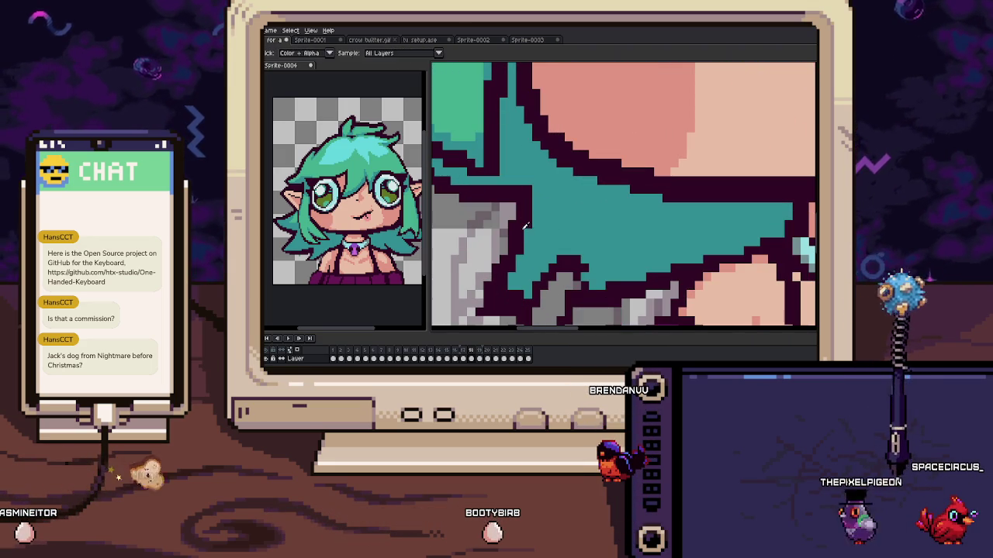
drag(503, 244, 531, 232)
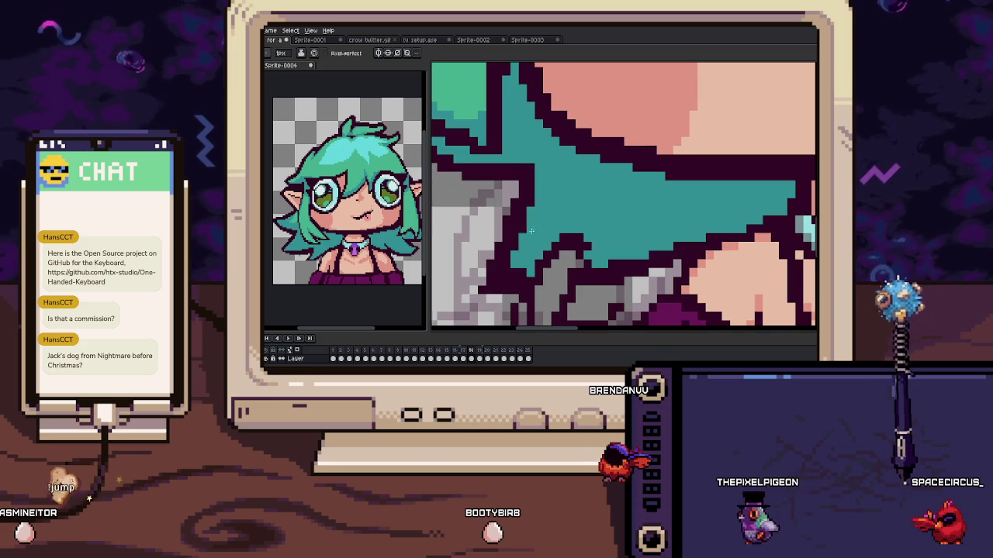
scroll(554, 224, down, 2)
scroll(554, 223, down, 2)
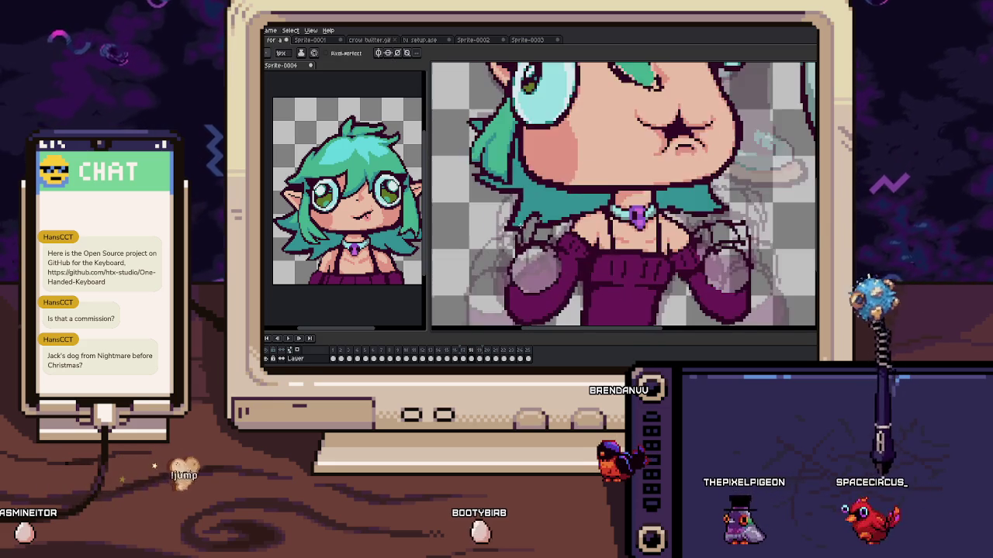
Advance to frame 18 and pick the dark teal from the hair
key(Right)
scroll(536, 223, up, 1)
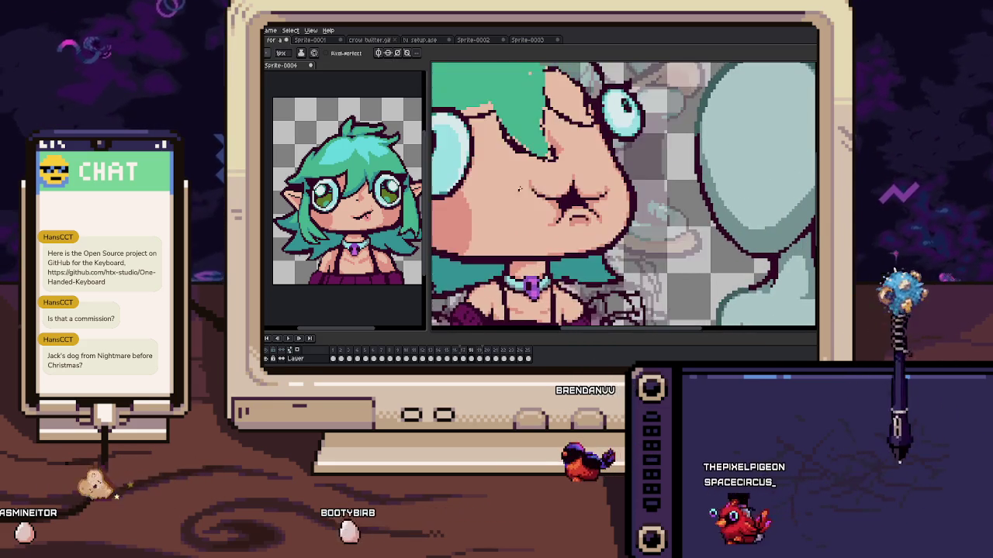
scroll(512, 223, up, 1)
scroll(532, 194, up, 1)
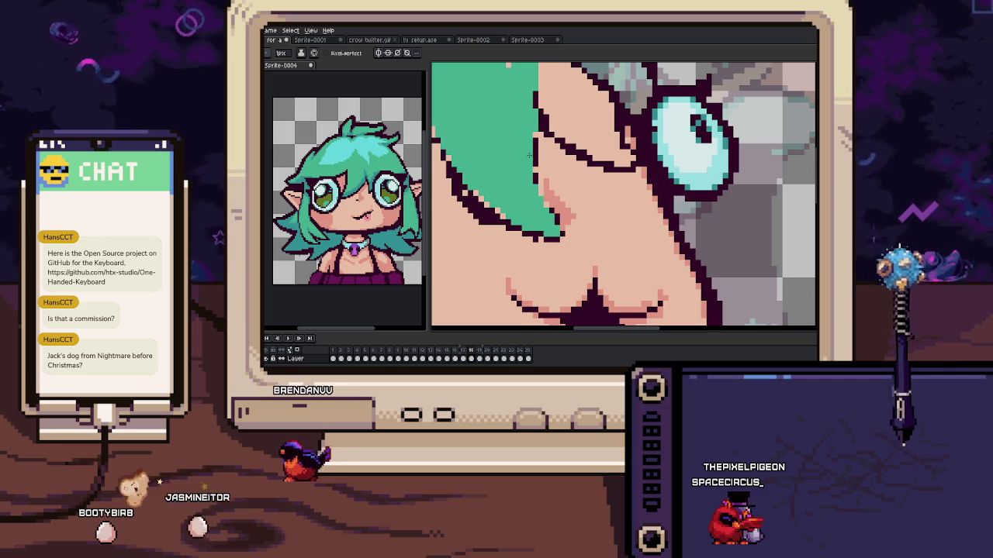
drag(533, 194, 534, 230)
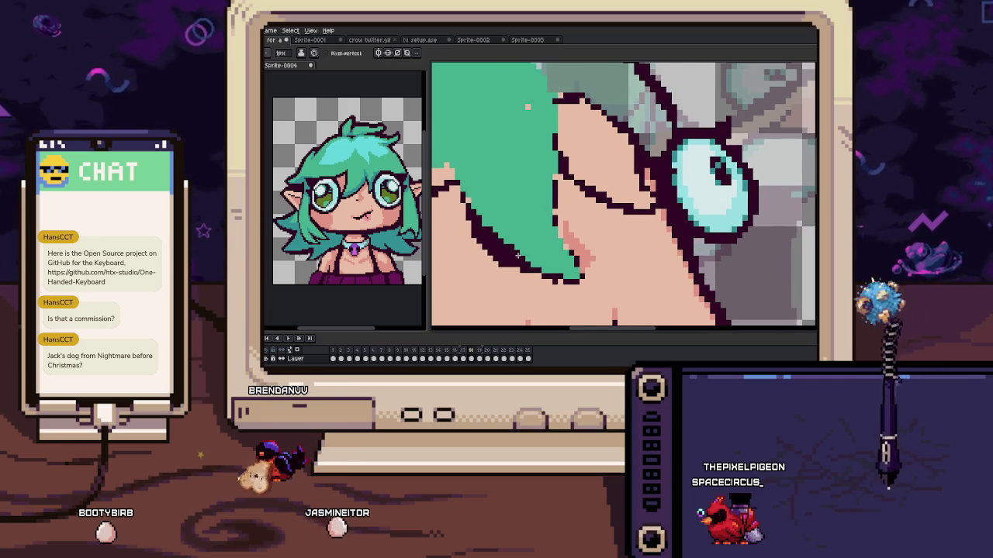
key(i)
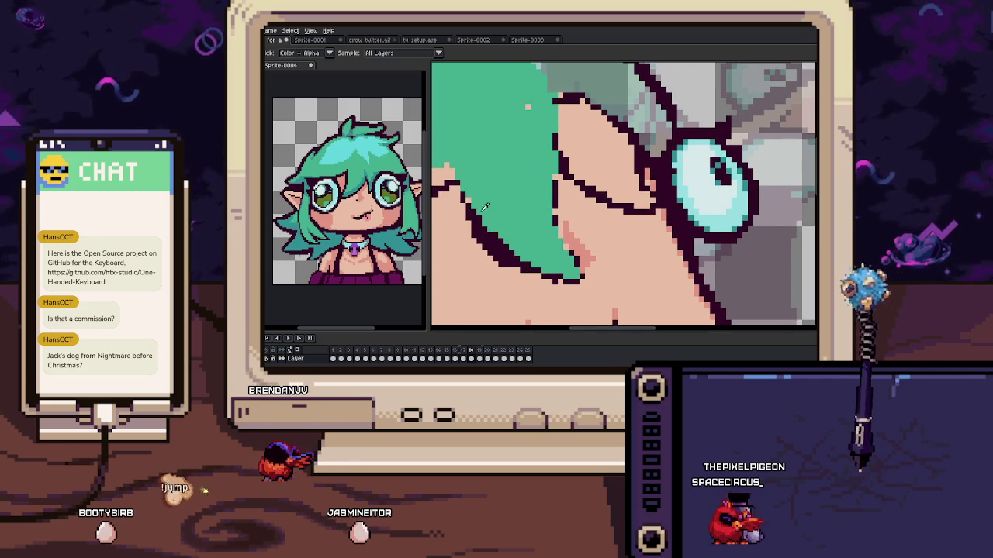
mouse_move(475, 209)
mouse_down()
mouse_move(526, 237)
mouse_move(558, 207)
mouse_up()
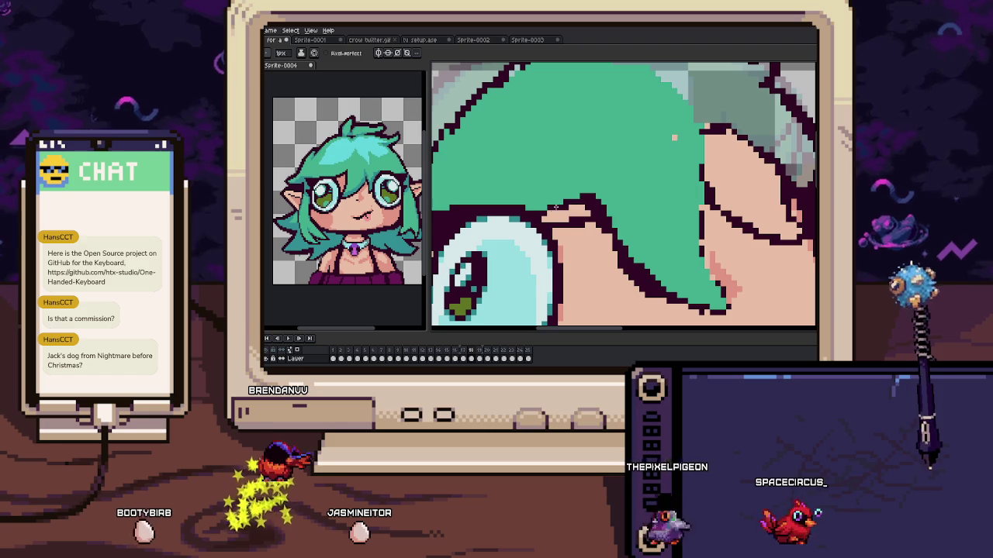
drag(599, 232, 565, 217)
key(b)
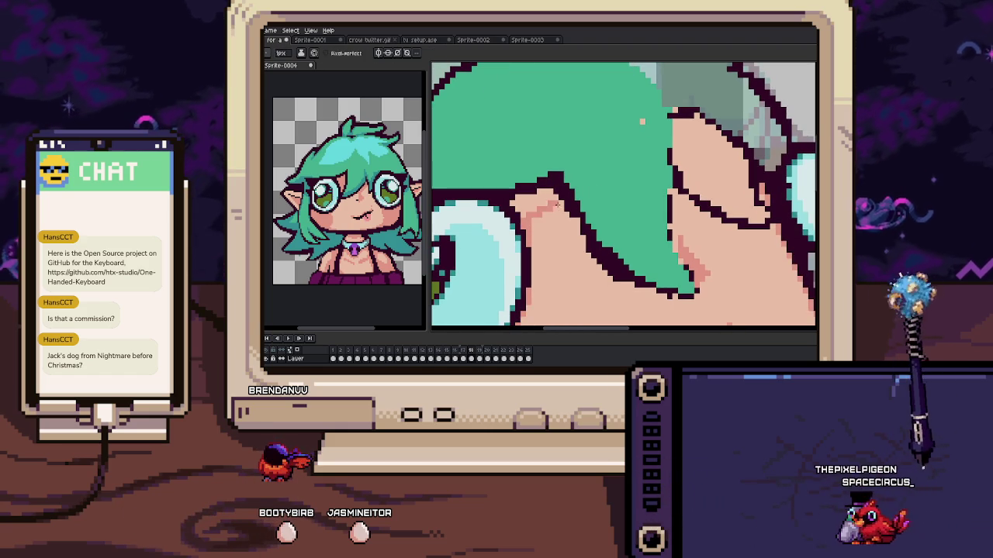
drag(586, 209, 558, 179)
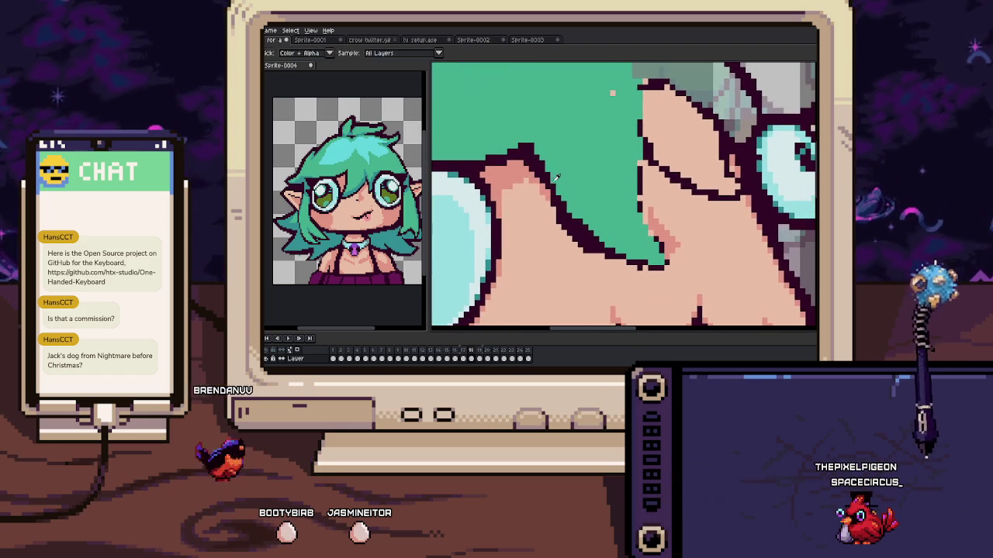
Shade the hair's lower edge beside the eye and cheek with dark teal at 1px
key(b)
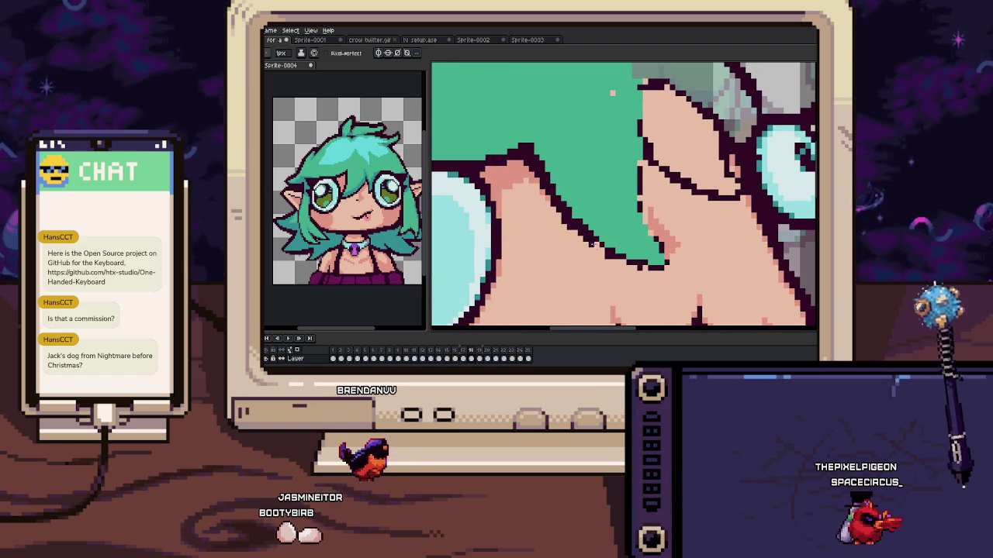
drag(596, 245, 549, 212)
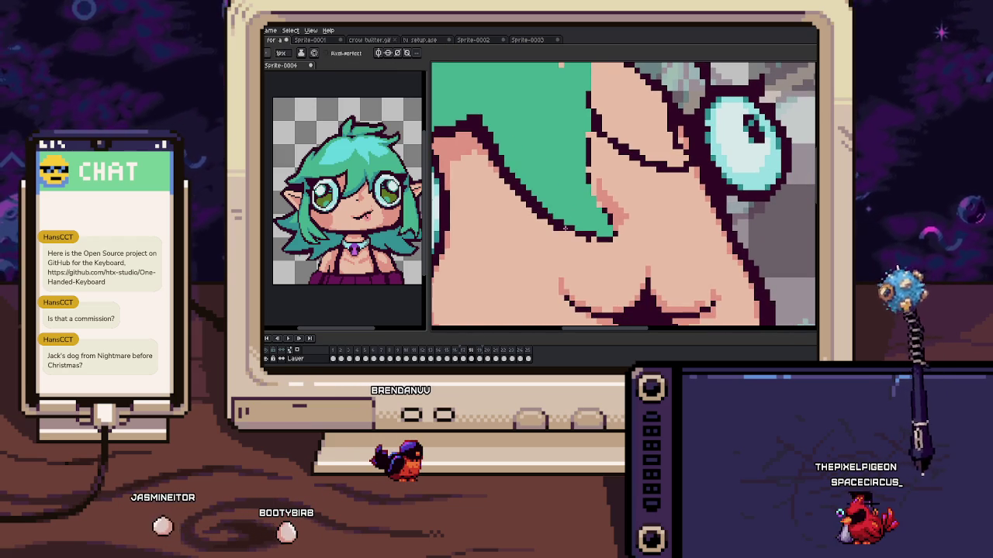
drag(602, 240, 581, 242)
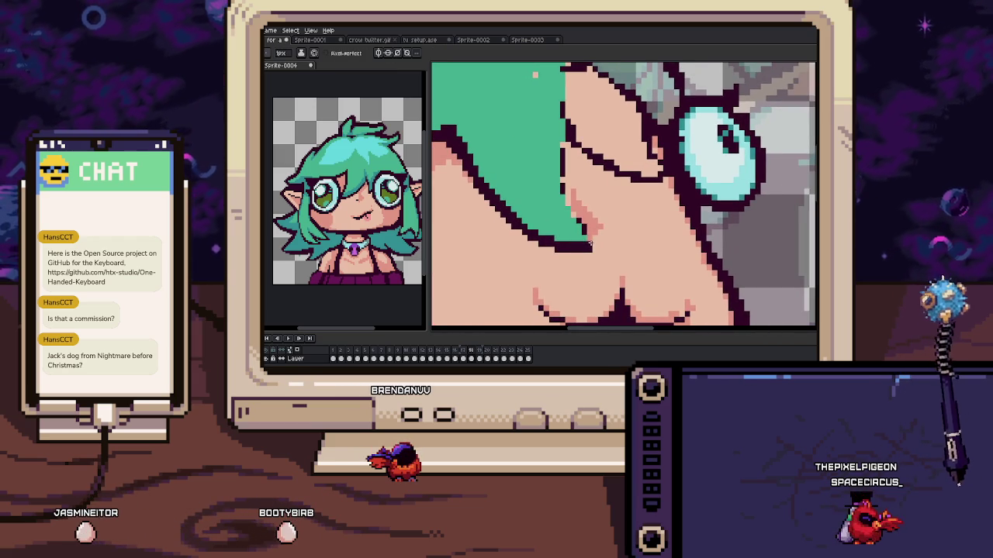
mouse_move(567, 203)
mouse_down()
mouse_move(589, 252)
mouse_move(576, 253)
mouse_move(582, 205)
mouse_up()
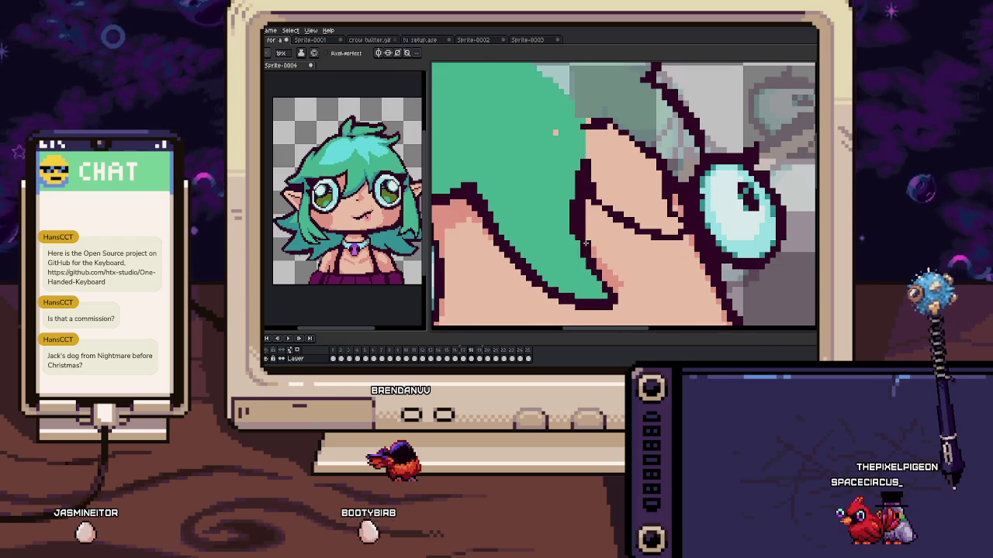
mouse_move(587, 254)
mouse_down()
mouse_move(593, 224)
mouse_move(569, 210)
mouse_up()
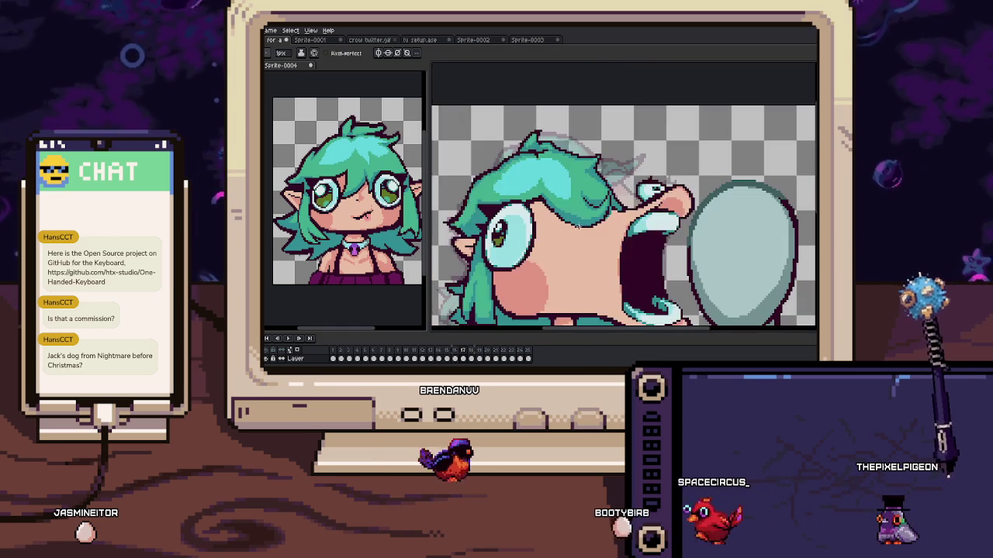
scroll(506, 247, down, 1)
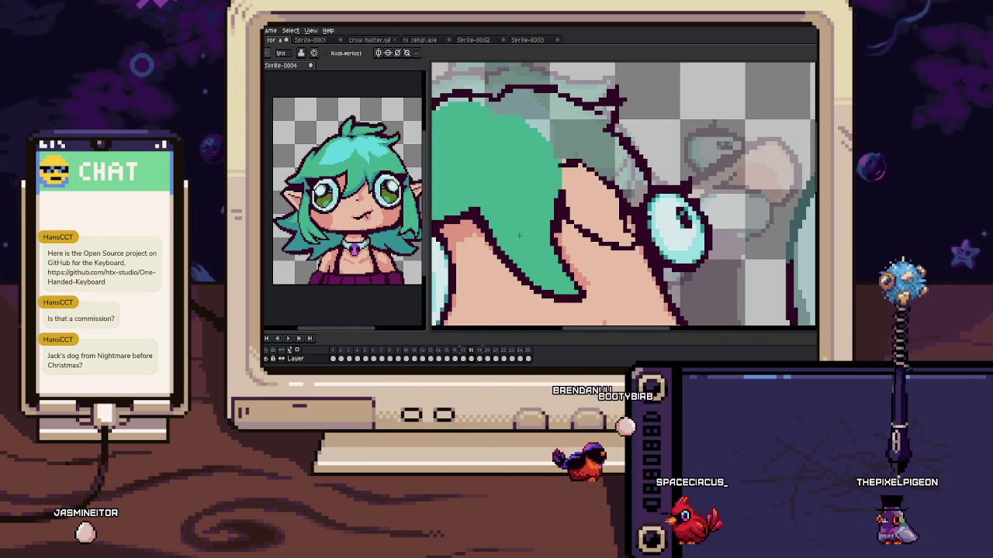
drag(504, 246, 569, 211)
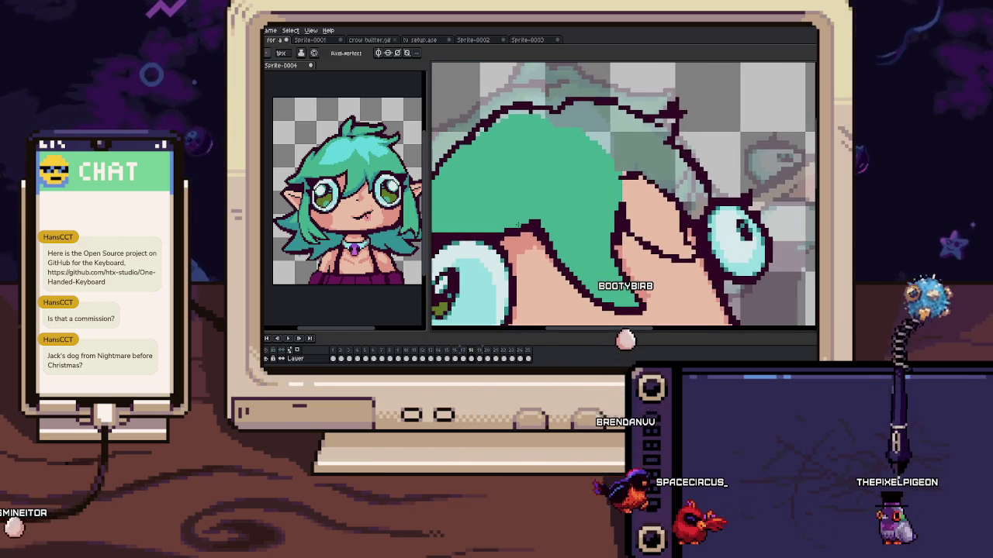
scroll(568, 211, up, 2)
scroll(599, 180, down, 2)
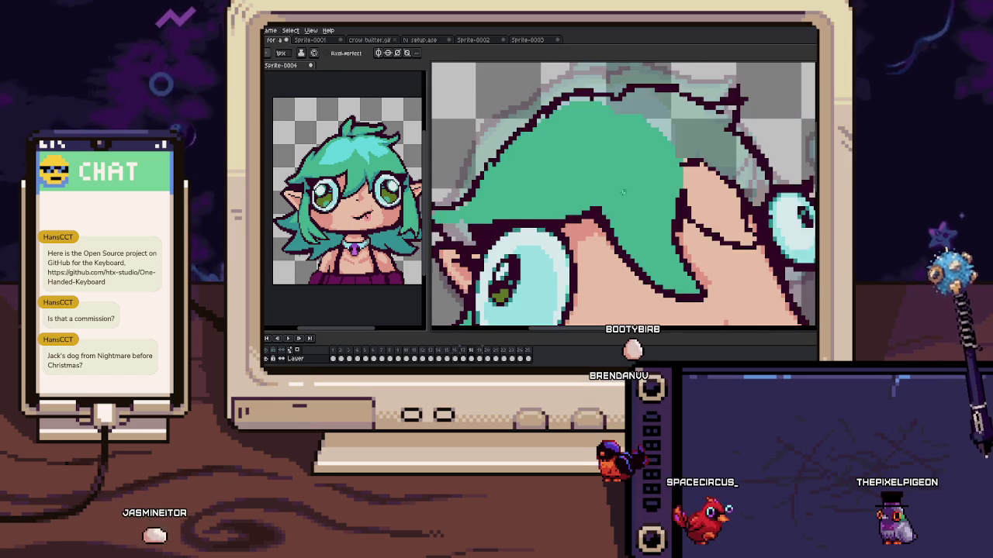
scroll(599, 181, up, 1)
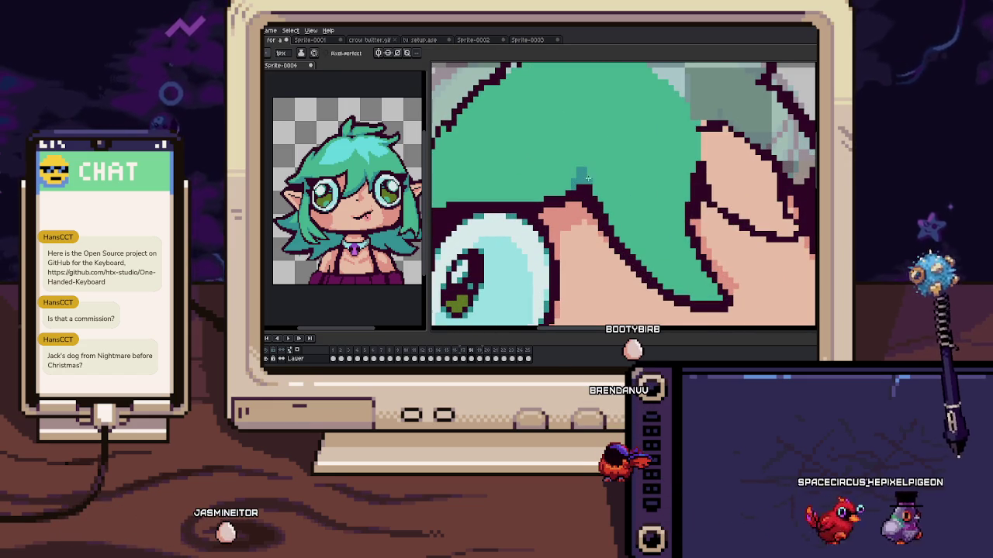
scroll(642, 256, up, 1)
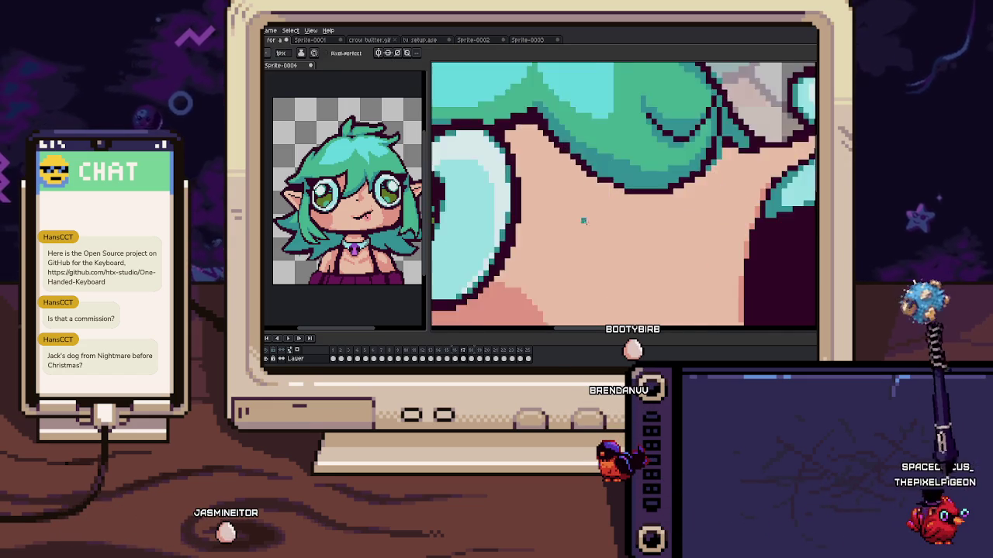
scroll(583, 221, down, 1)
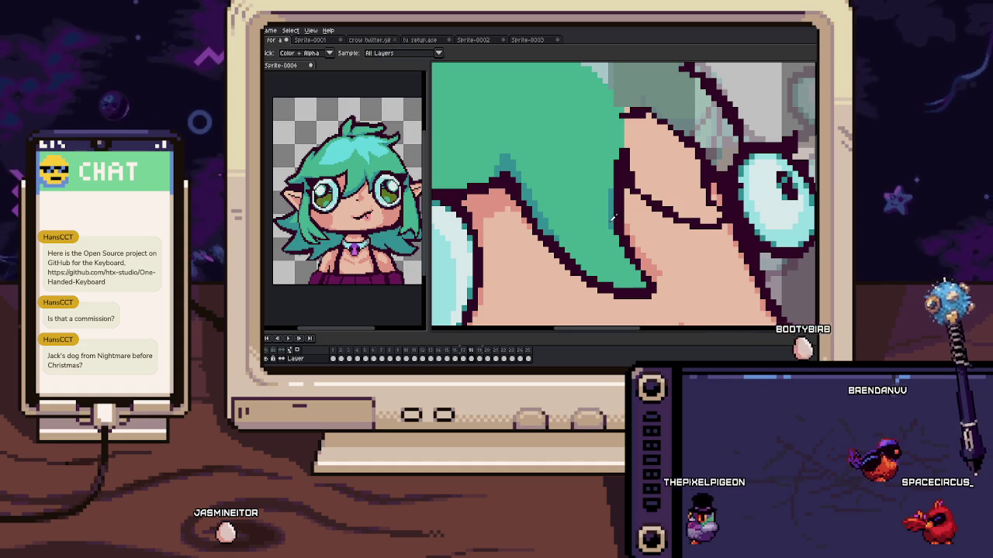
scroll(619, 206, down, 2)
scroll(591, 232, down, 3)
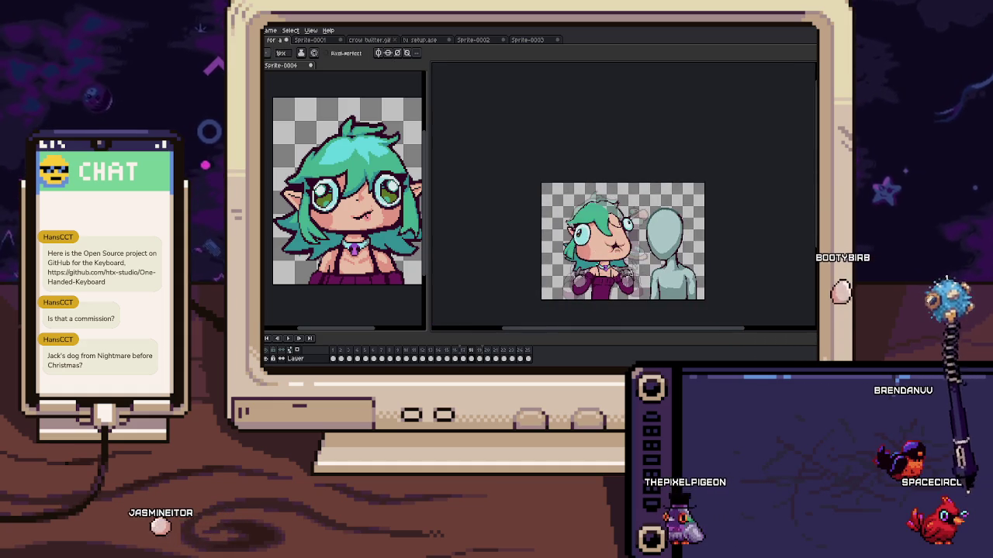
Enlarge the brush to 6px and add darker teal shading under the hair tip
scroll(591, 231, up, 3)
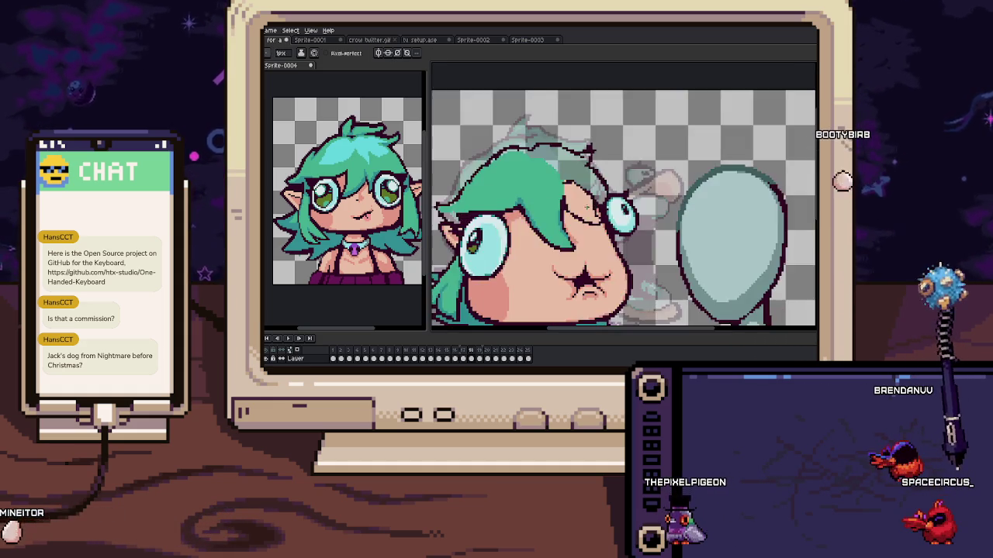
scroll(574, 217, up, 2)
drag(546, 196, 571, 212)
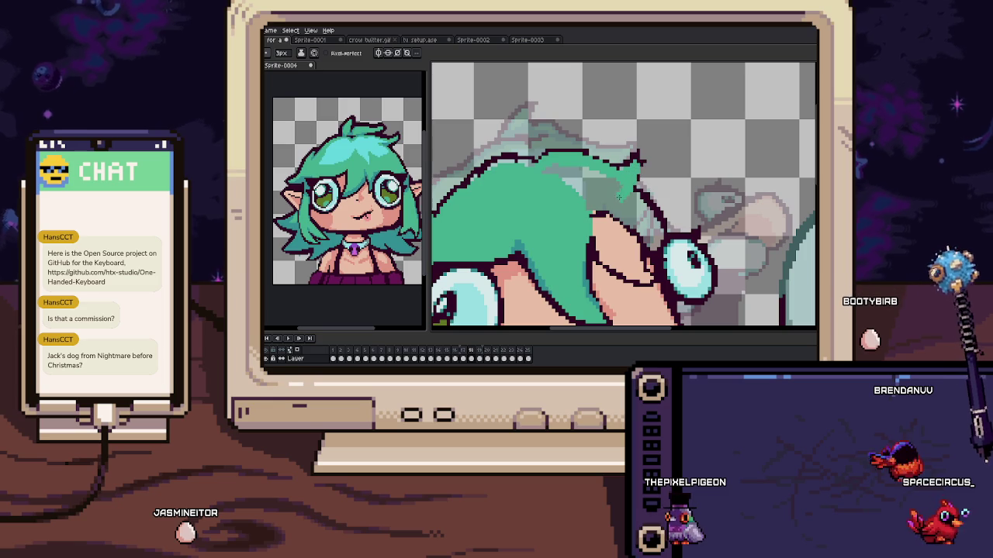
key(plus)
key(plus)
key(plus)
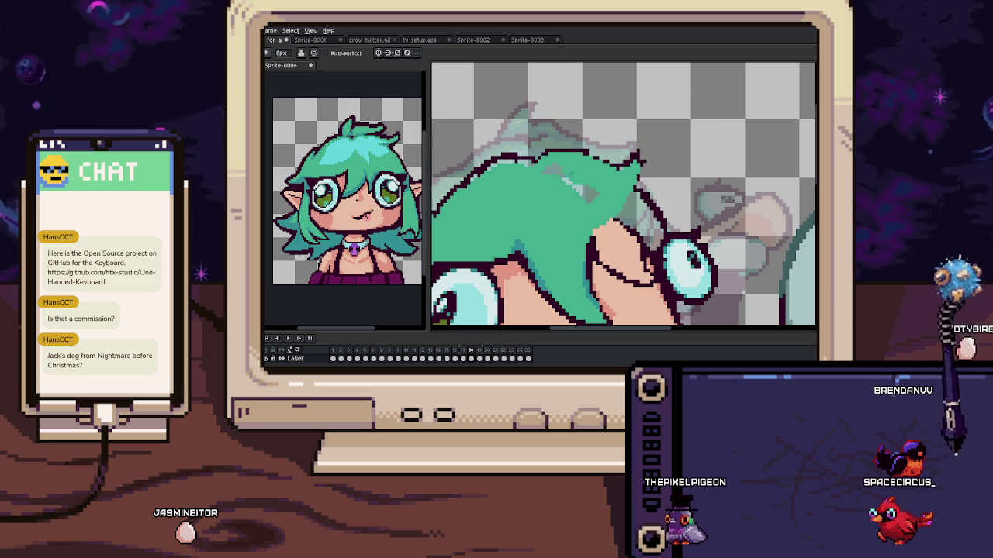
scroll(584, 197, up, 2)
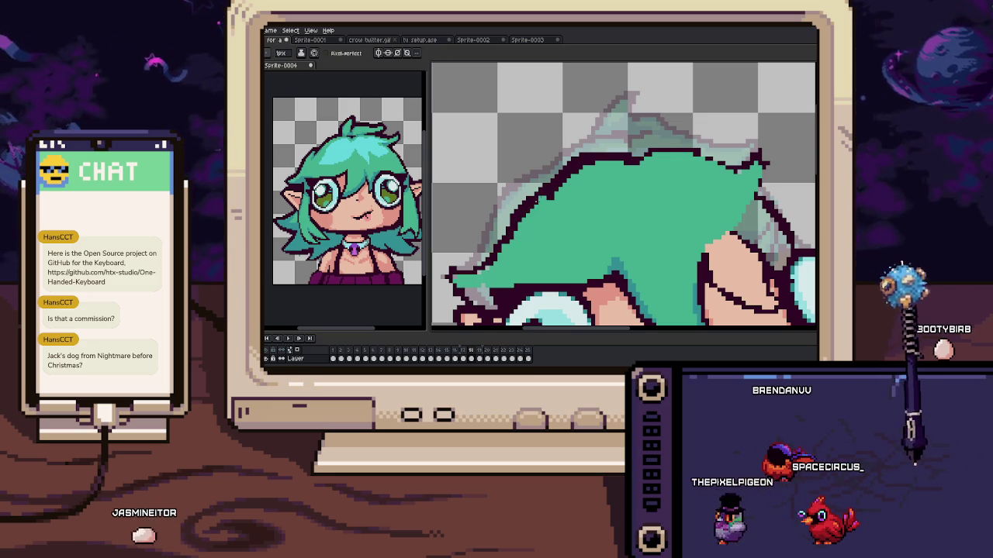
scroll(528, 207, up, 1)
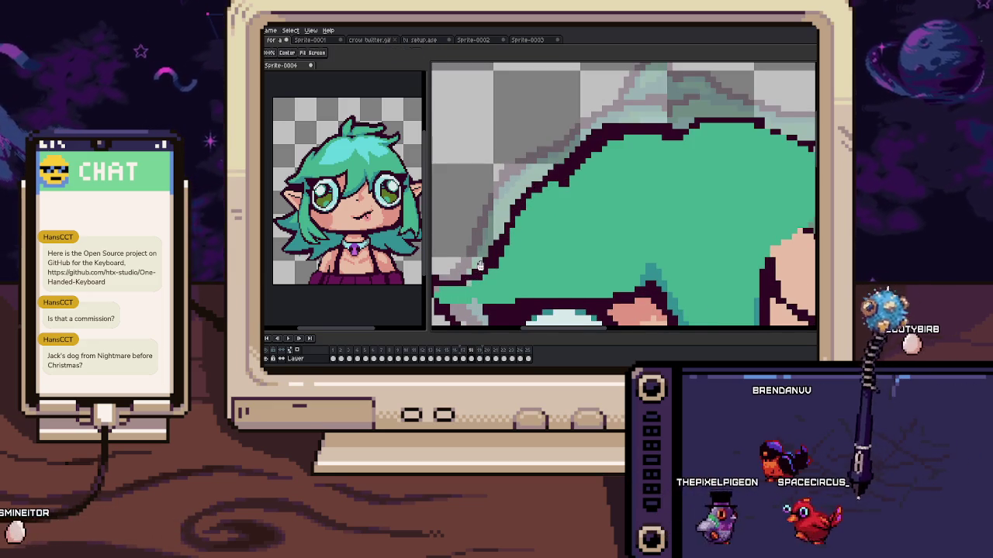
scroll(477, 267, up, 1)
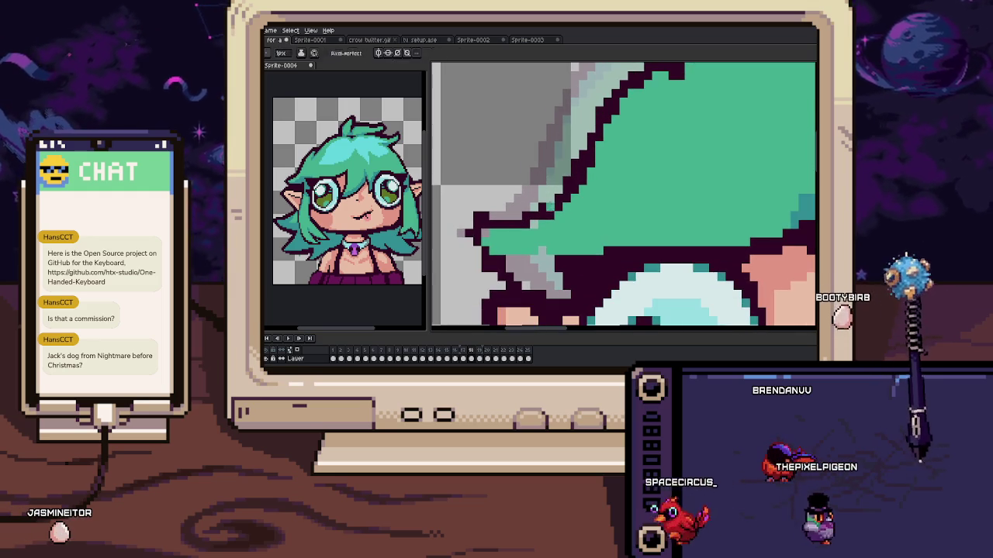
scroll(548, 197, down, 1)
scroll(634, 211, down, 1)
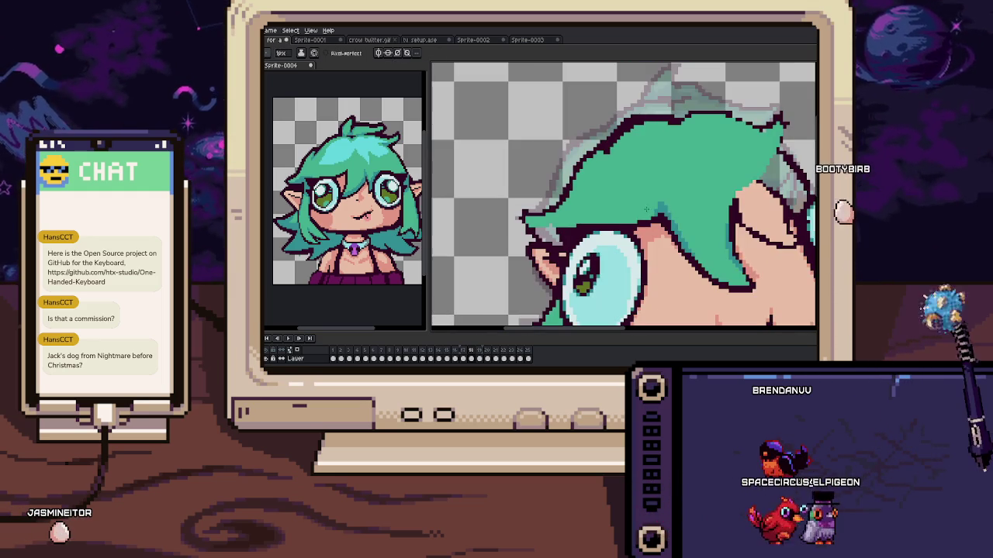
scroll(542, 233, up, 1)
scroll(542, 233, up, 2)
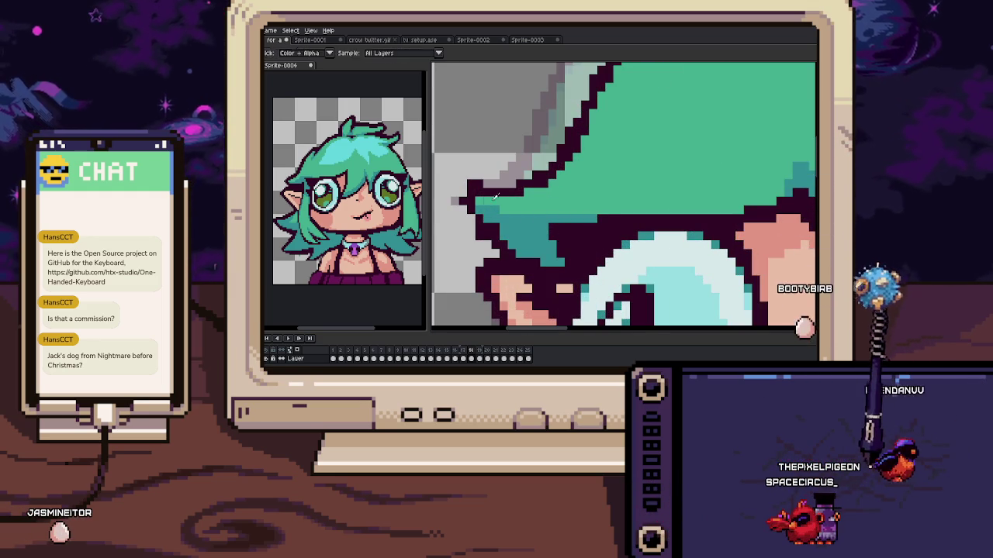
Sample a colour from the artwork and play the animation to preview the edits
key(alt)
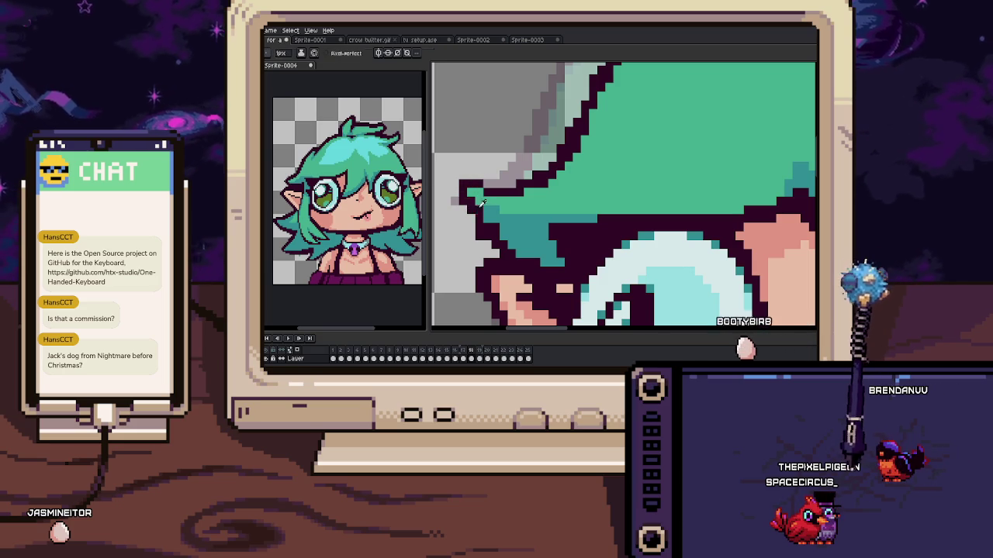
key(alt)
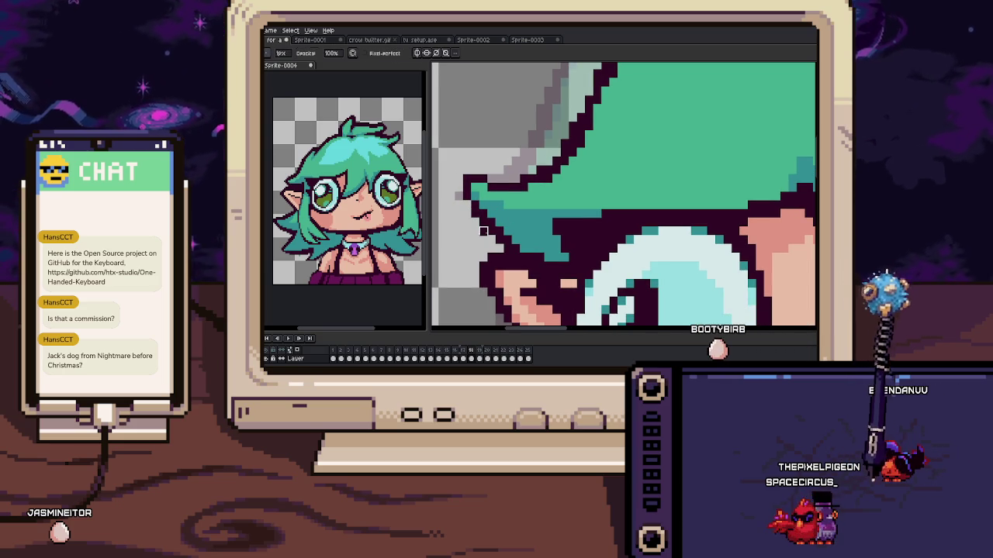
scroll(484, 231, down, 5)
key(Return)
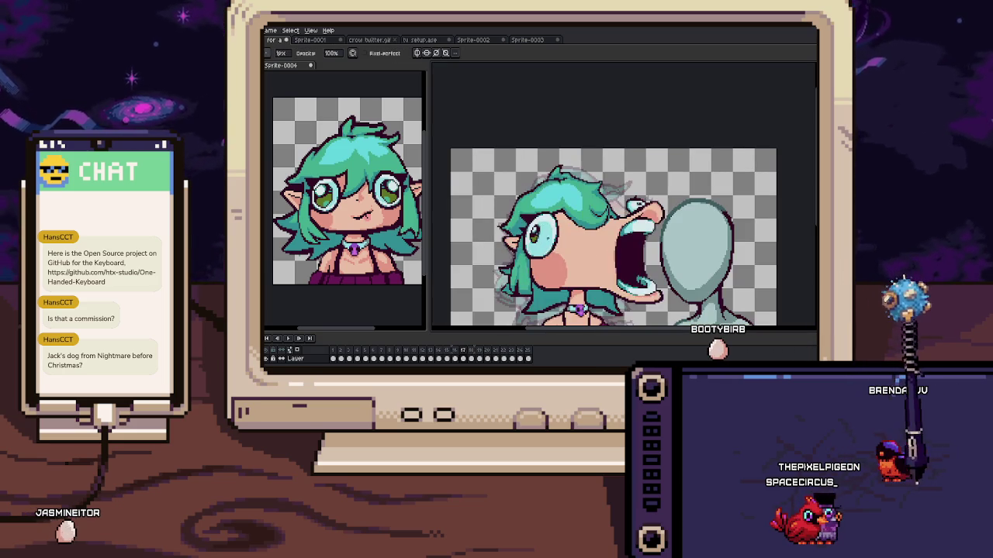
Paint teal hair over the edge of the cheek, then shrink the brush
scroll(518, 208, up, 5)
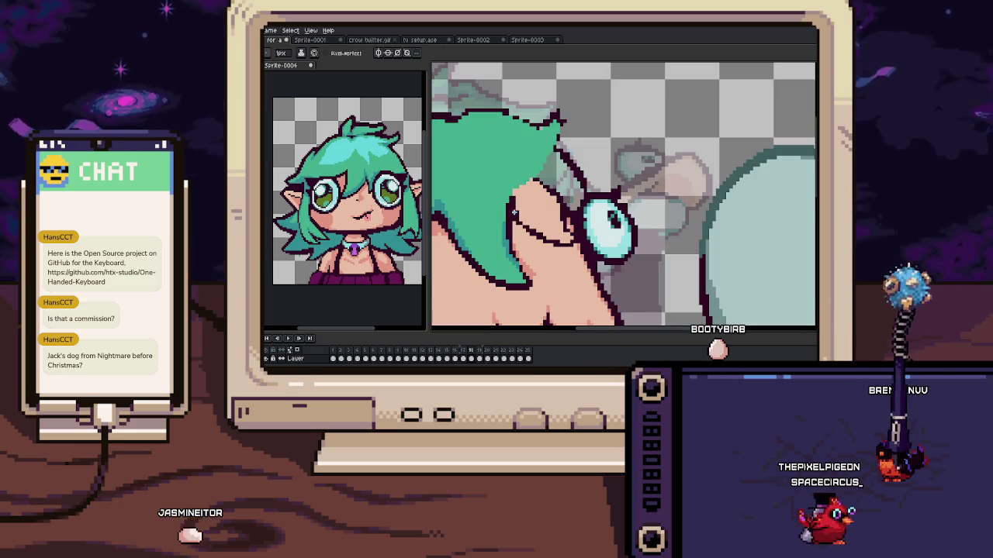
scroll(505, 230, up, 2)
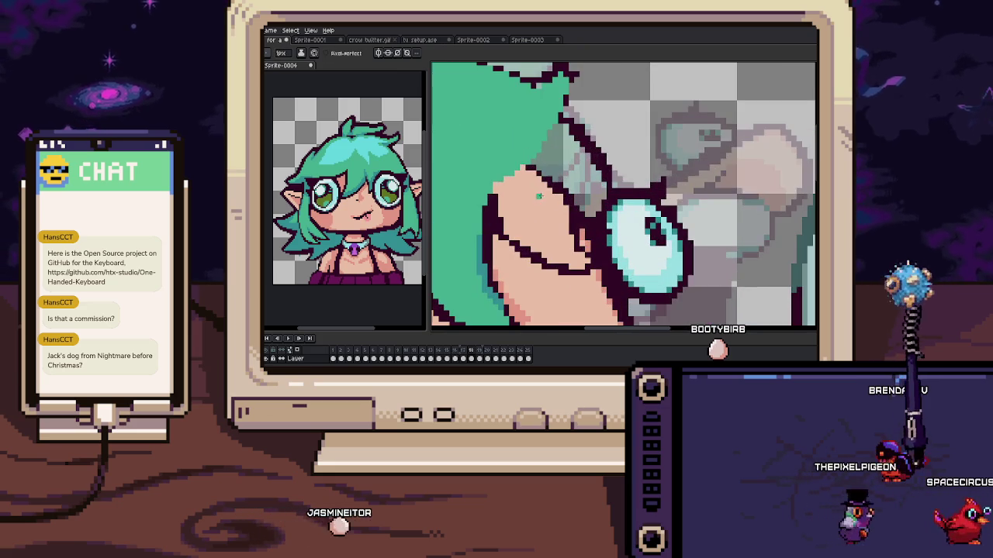
drag(511, 199, 533, 243)
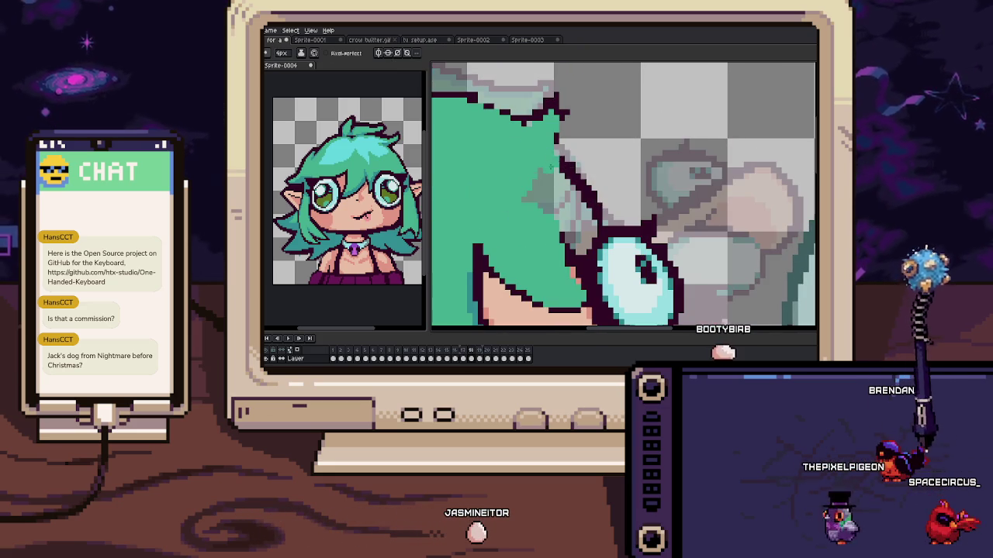
key(minus)
key(minus)
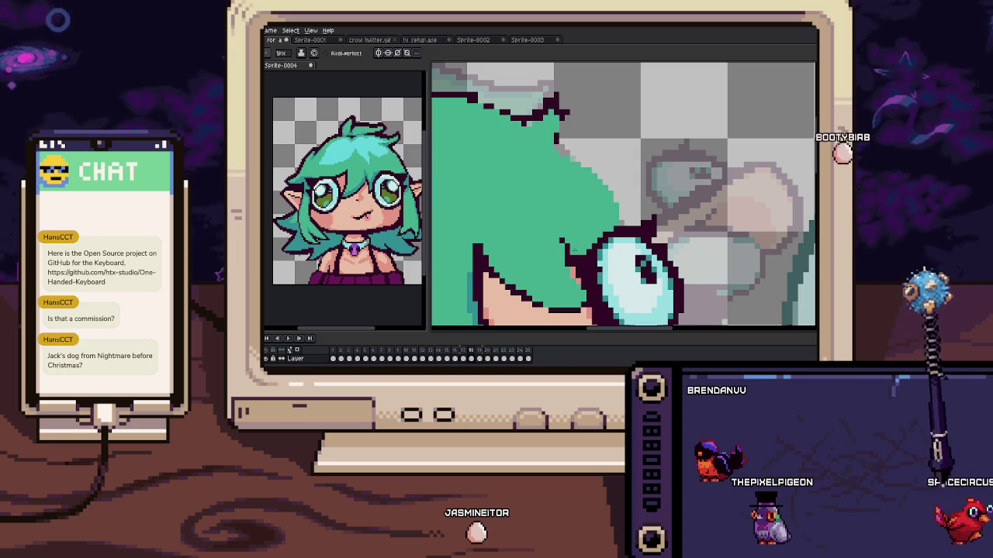
drag(560, 229, 552, 187)
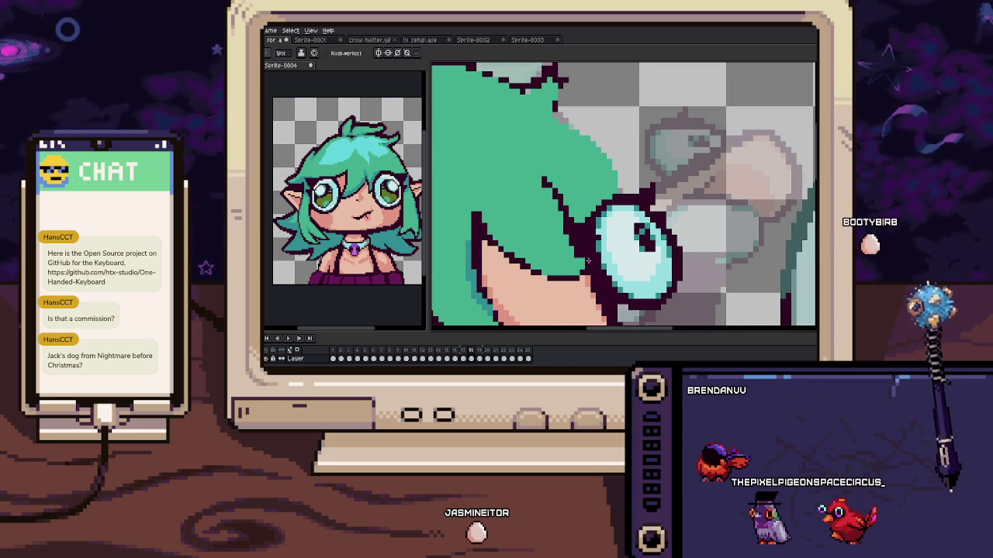
scroll(586, 260, down, 2)
scroll(478, 216, up, 3)
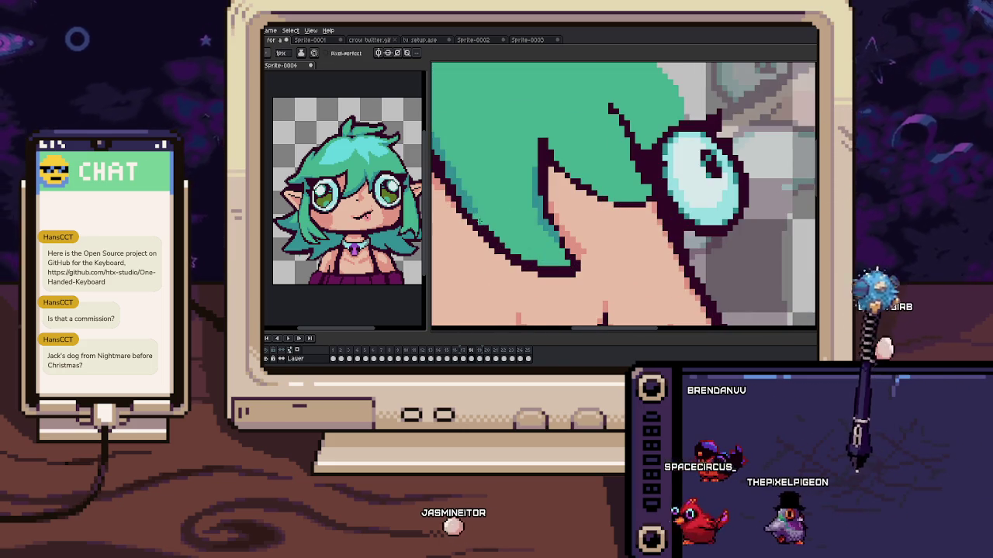
scroll(475, 216, up, 1)
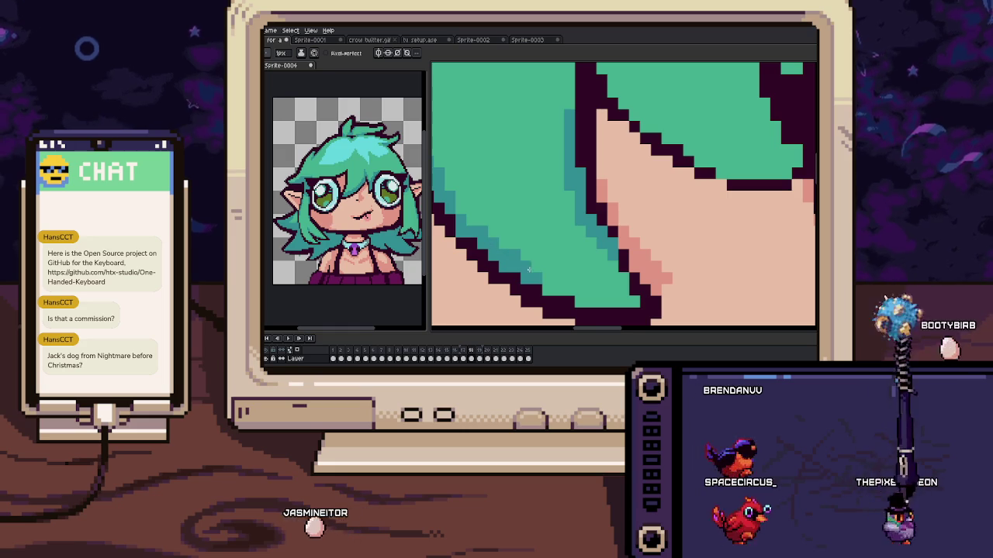
Extend the dark outline up along the hair edge
drag(483, 225, 476, 211)
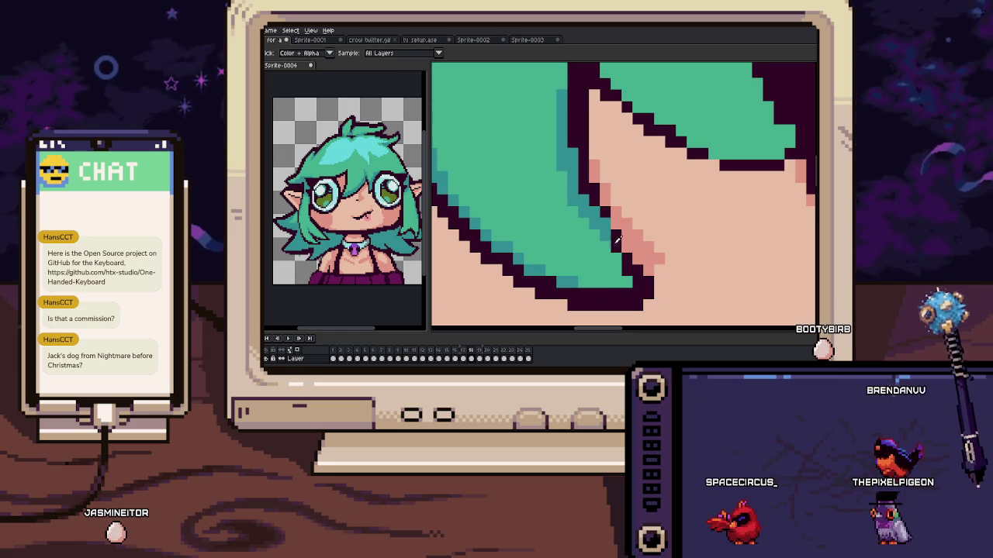
scroll(584, 196, down, 2)
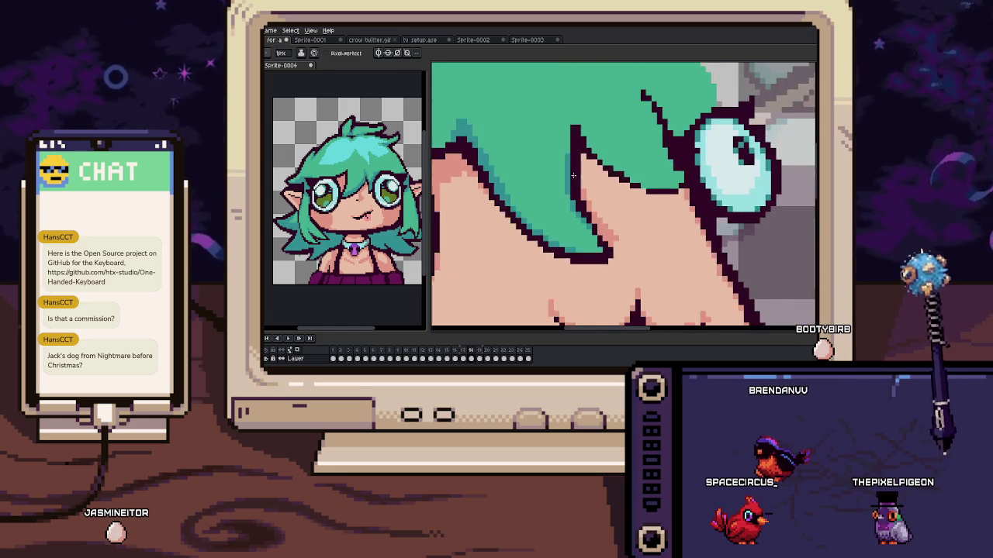
scroll(566, 205, up, 3)
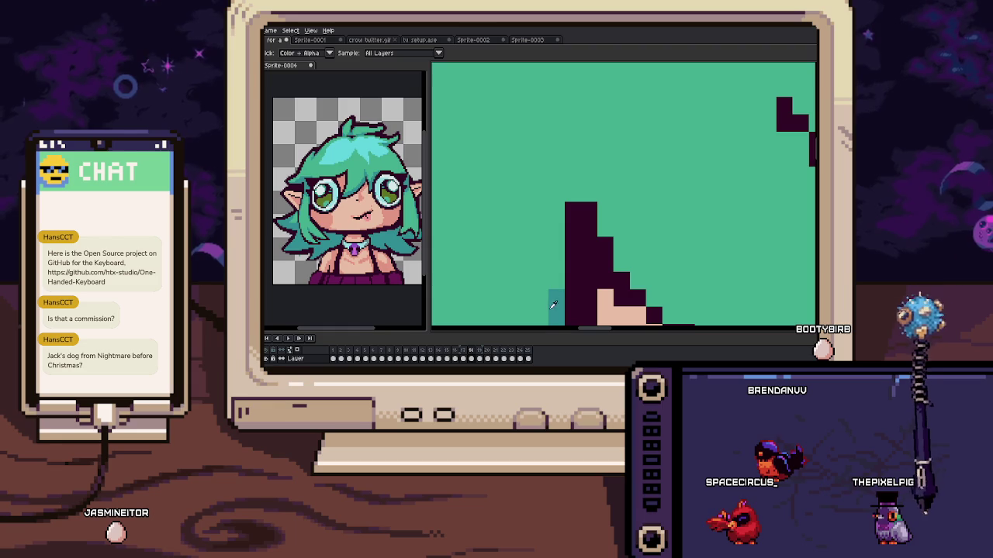
scroll(603, 245, down, 1)
scroll(601, 233, up, 1)
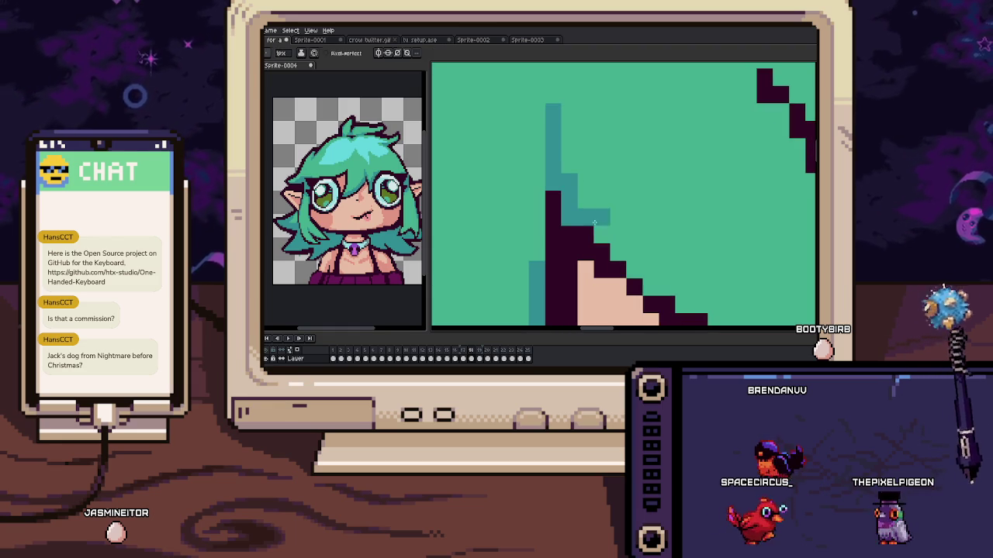
scroll(574, 187, down, 2)
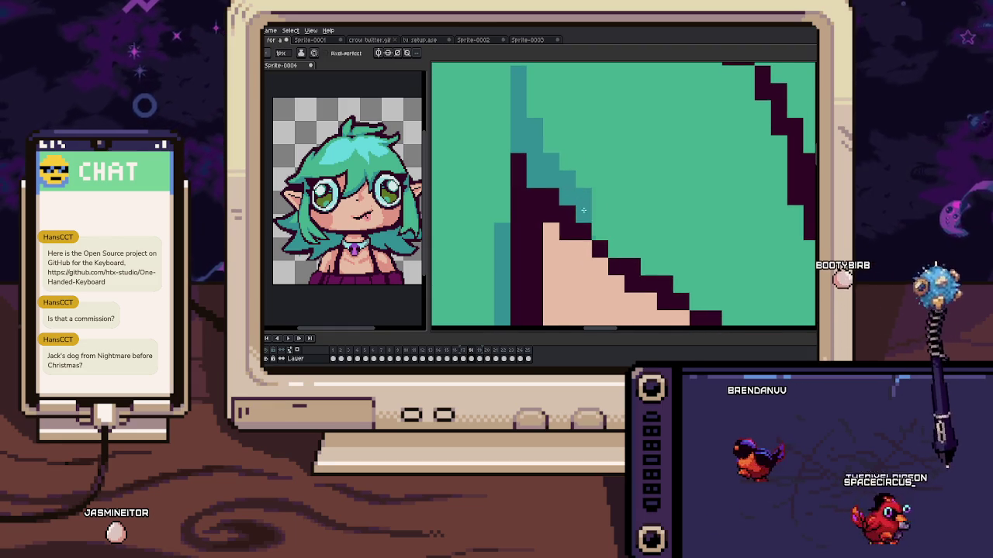
scroll(594, 221, right, 2)
drag(600, 230, 564, 187)
Extend the dark teal shading stripe to the right along the hair
scroll(574, 194, down, 1)
scroll(578, 198, right, 2)
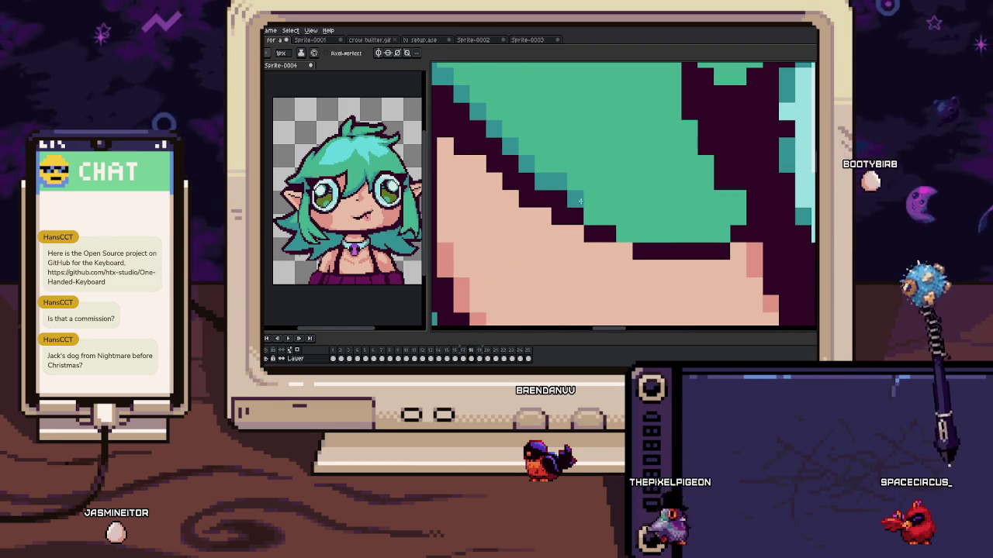
scroll(601, 229, right, 3)
scroll(608, 241, right, 1)
drag(608, 241, 655, 223)
scroll(681, 218, up, 1)
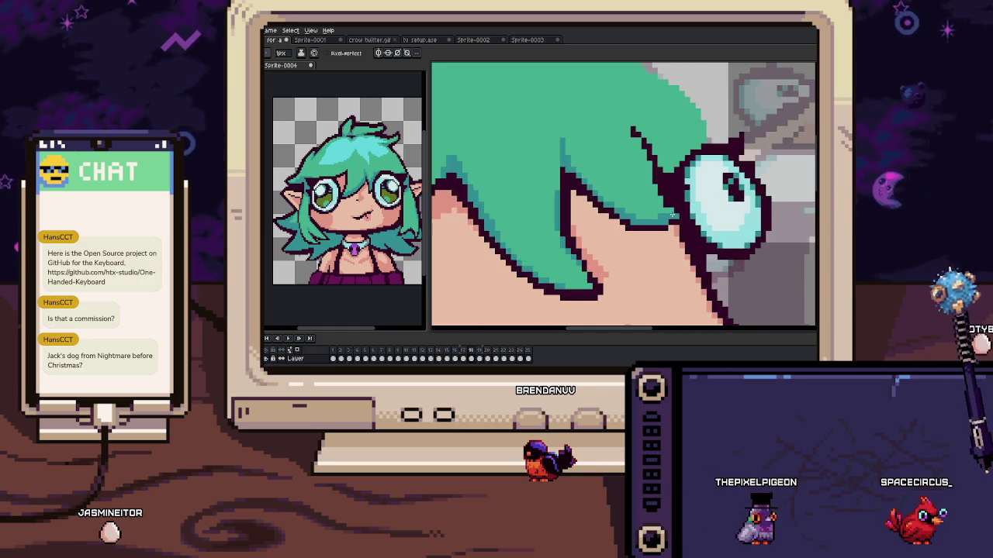
scroll(687, 208, up, 1)
scroll(641, 145, up, 1)
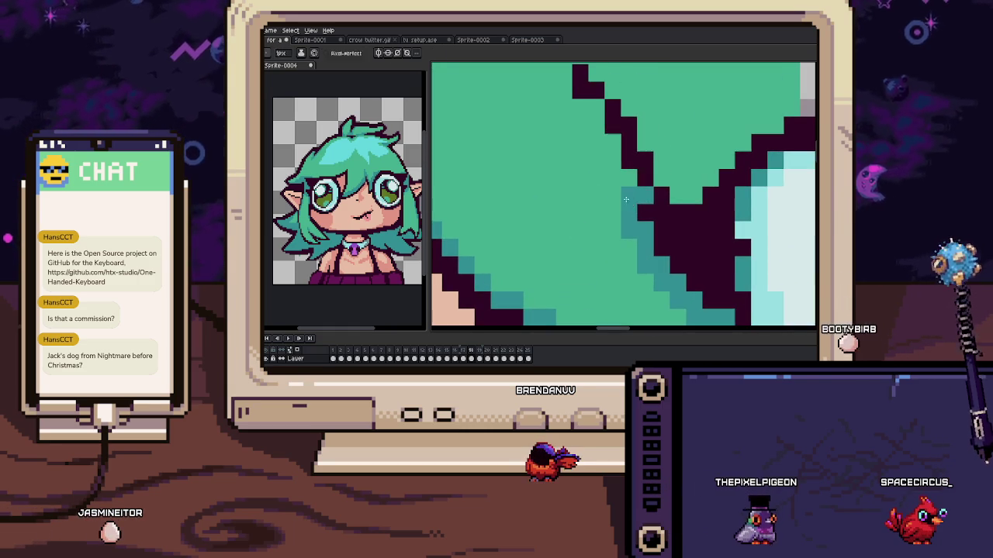
scroll(628, 231, up, 1)
scroll(607, 163, up, 1)
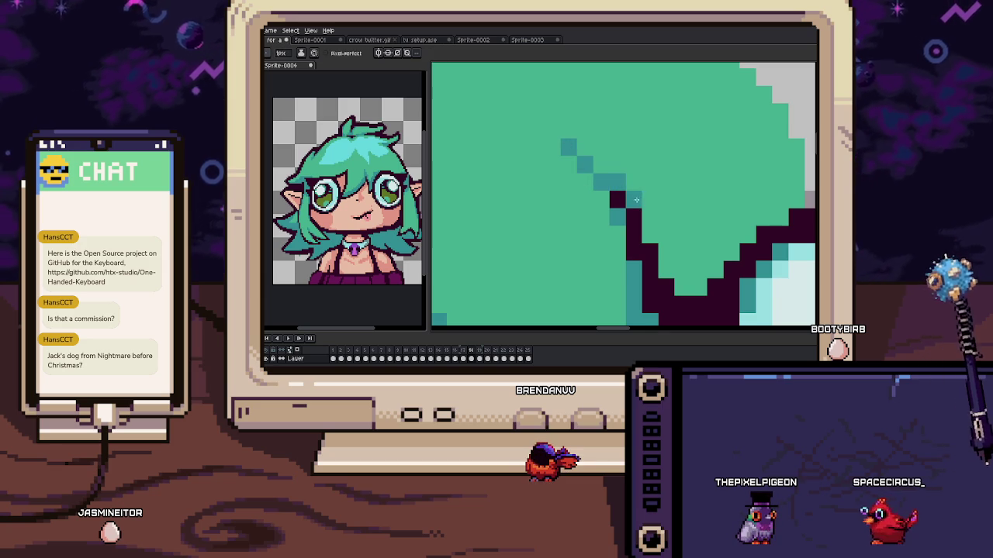
scroll(703, 276, down, 2)
scroll(611, 208, up, 2)
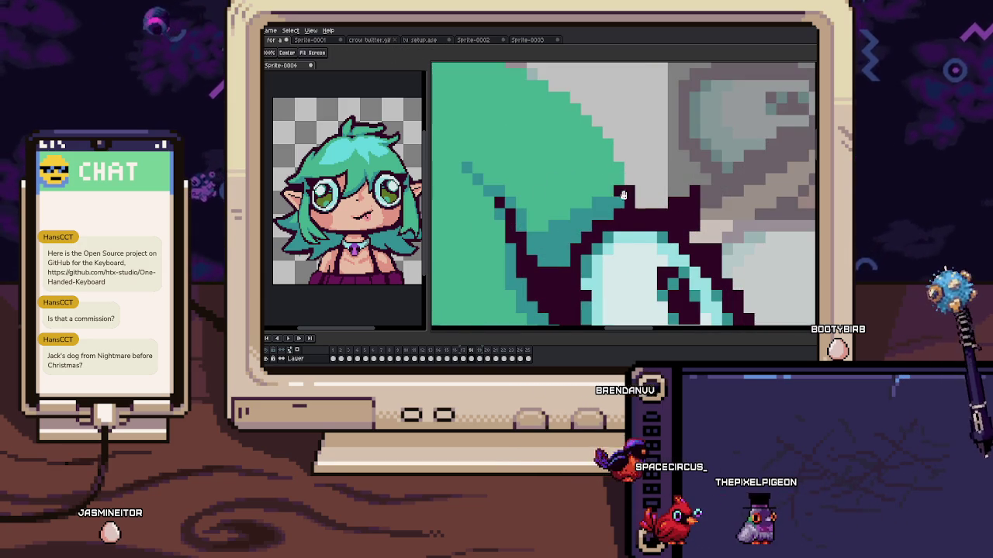
scroll(611, 208, down, 1)
scroll(560, 154, up, 1)
Draw a continuous dark outline along the upper hair edge
drag(560, 155, 657, 260)
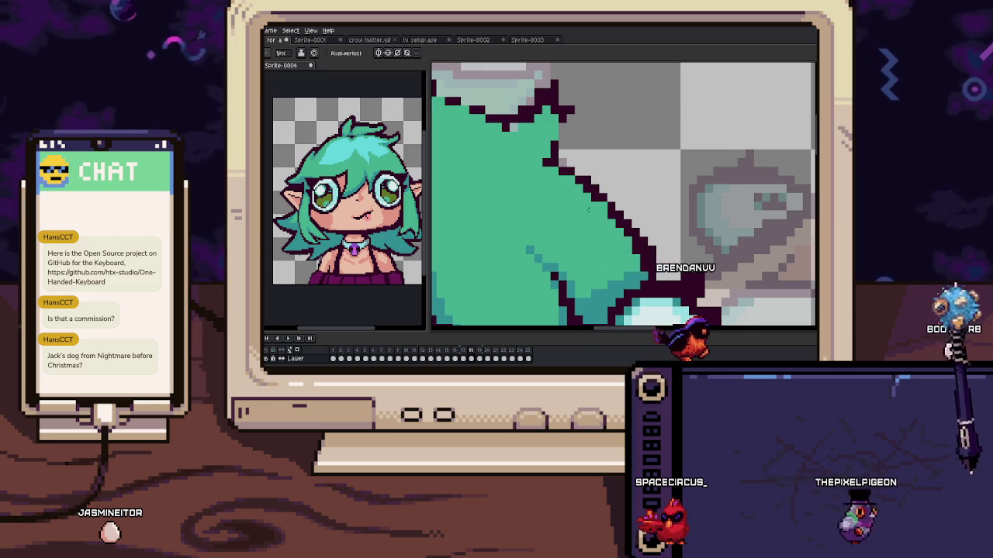
scroll(572, 186, up, 2)
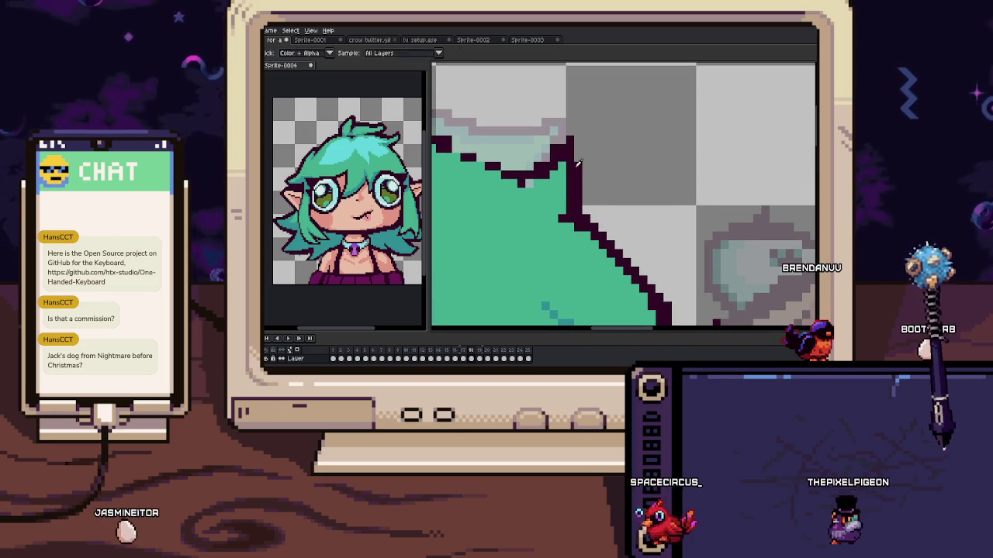
scroll(579, 175, up, 1)
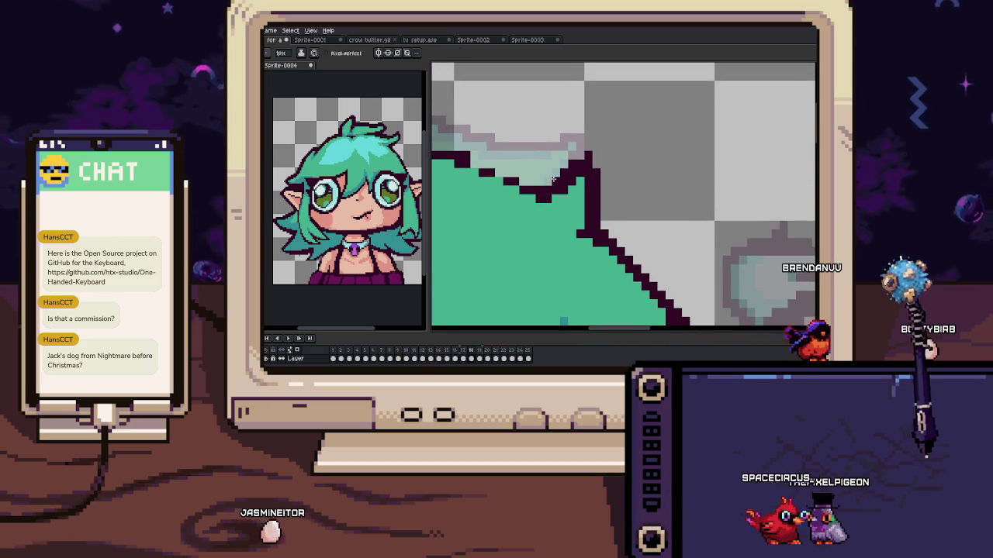
scroll(578, 170, left, 1)
scroll(569, 186, left, 1)
drag(505, 159, 611, 166)
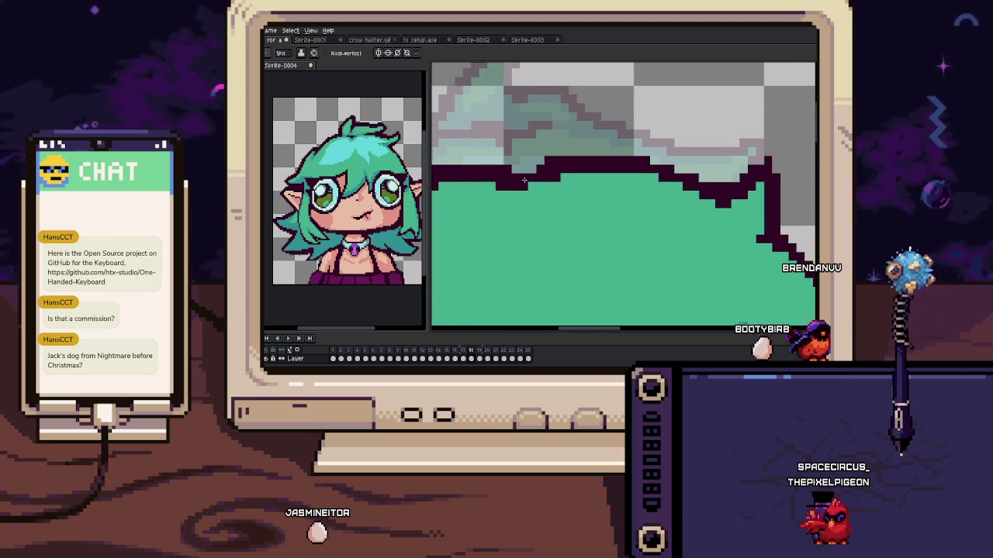
scroll(553, 172, down, 5)
scroll(556, 179, down, 3)
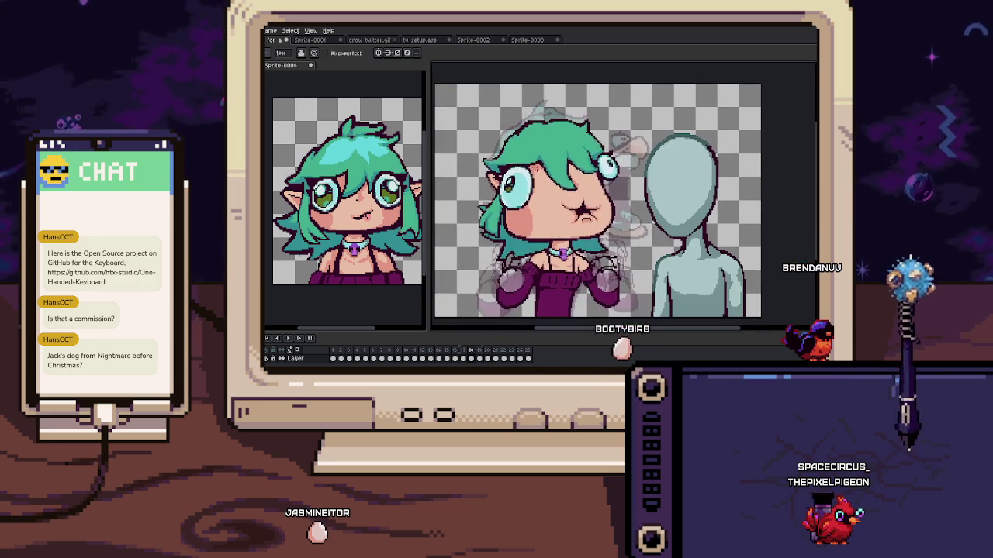
Zoom into the top hair spike and draw a thin dark stroke at its tip
scroll(558, 222, left, 1)
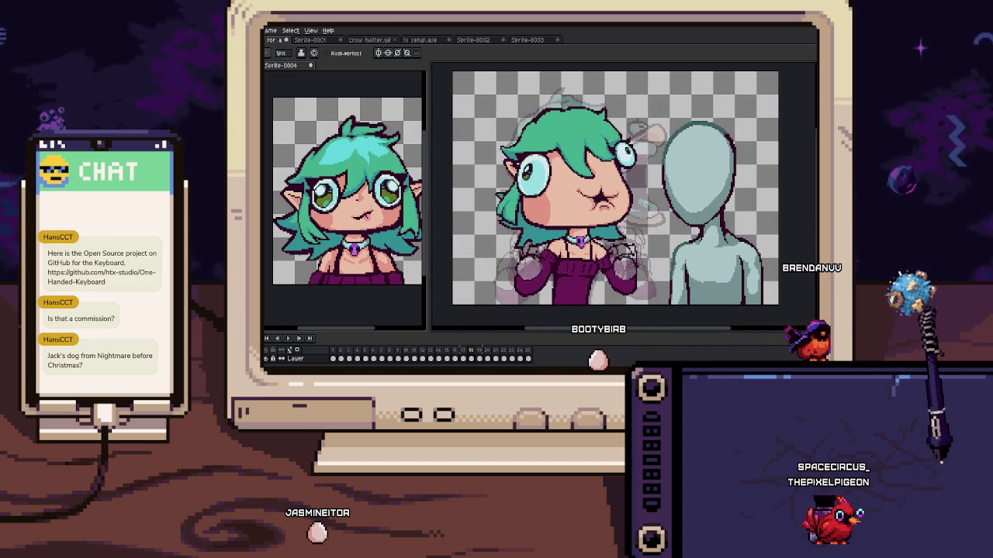
scroll(565, 106, up, 1)
scroll(565, 107, down, 1)
scroll(564, 106, up, 2)
scroll(564, 106, up, 1)
scroll(565, 106, up, 1)
scroll(559, 108, up, 1)
scroll(552, 110, up, 1)
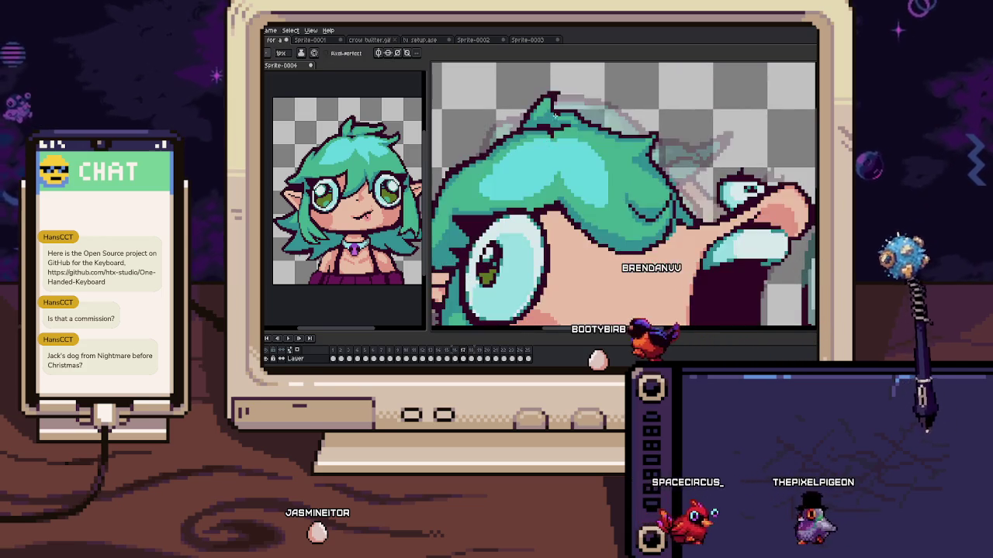
scroll(546, 111, down, 2)
drag(545, 111, 532, 138)
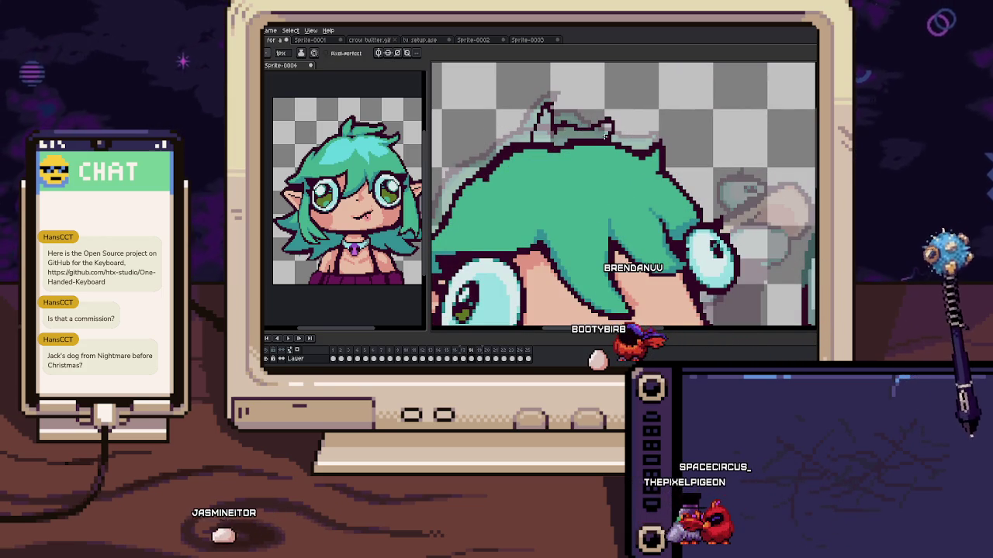
Sample the hair outline colour from the canvas with the eyedropper
key(alt)
alt+click(618, 235)
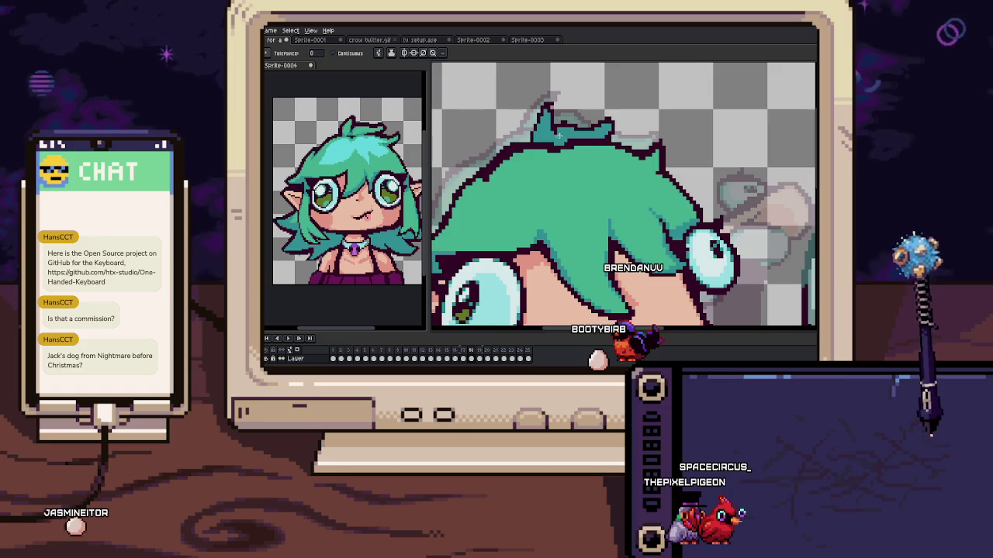
scroll(560, 138, up, 2)
key(alt)
scroll(569, 214, up, 2)
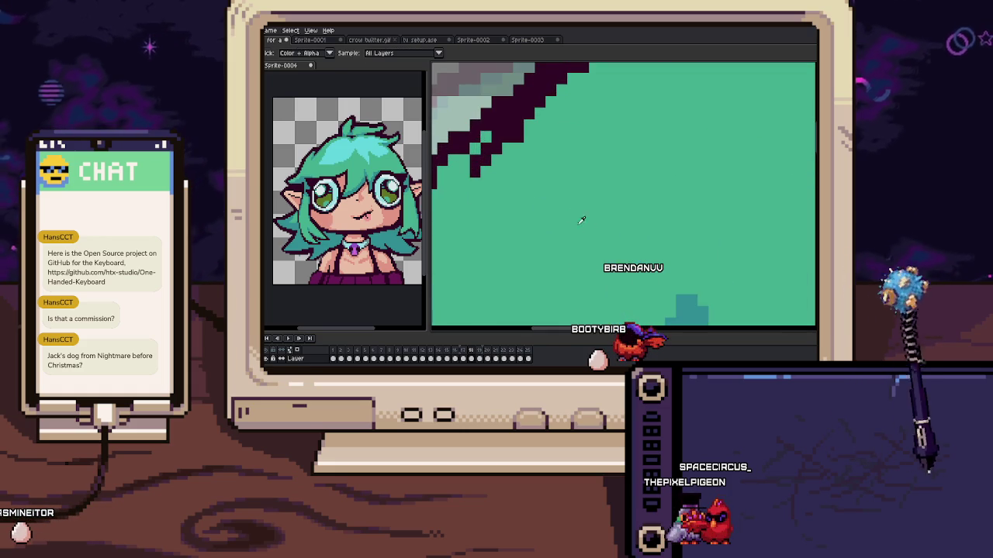
scroll(570, 214, down, 1)
scroll(530, 215, down, 1)
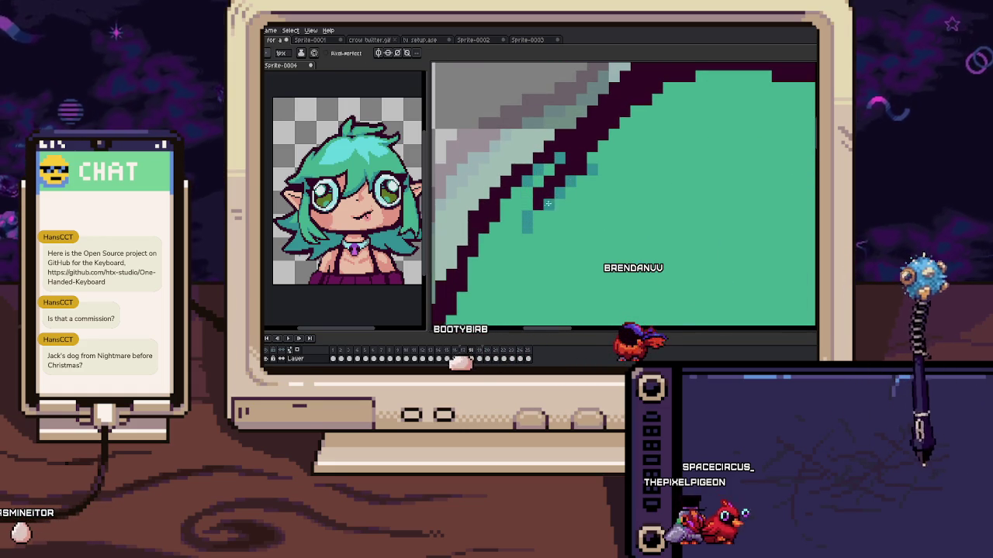
scroll(563, 198, down, 1)
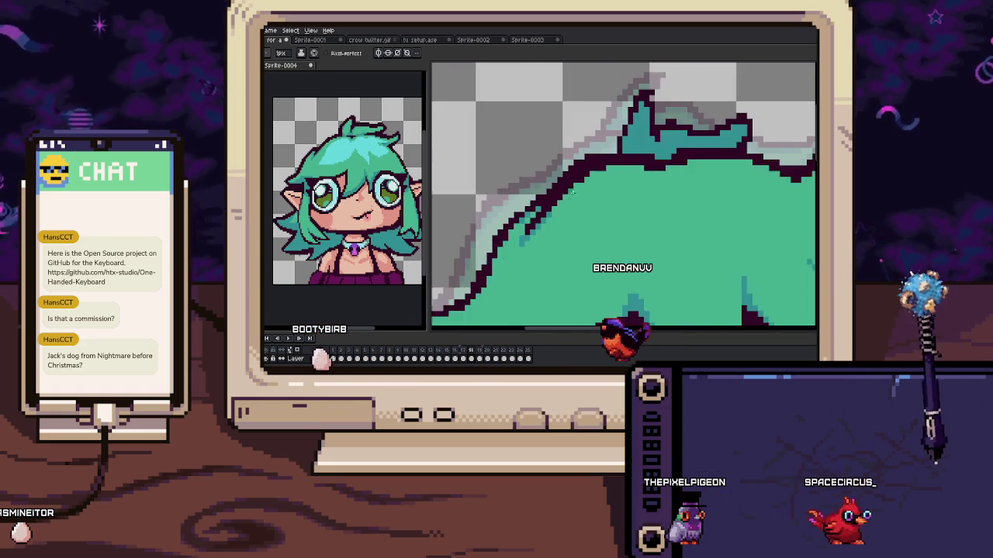
scroll(570, 197, up, 2)
scroll(570, 182, down, 1)
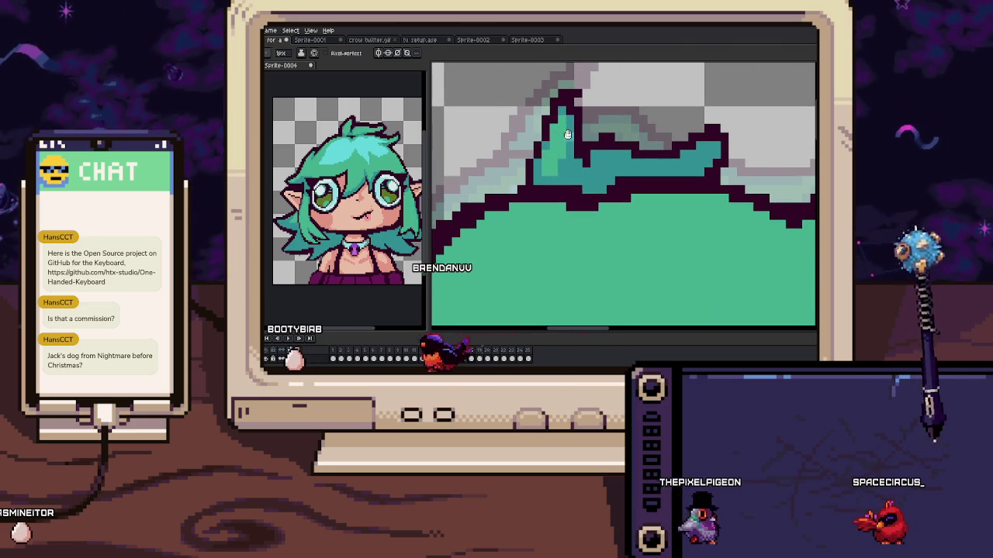
scroll(561, 155, up, 1)
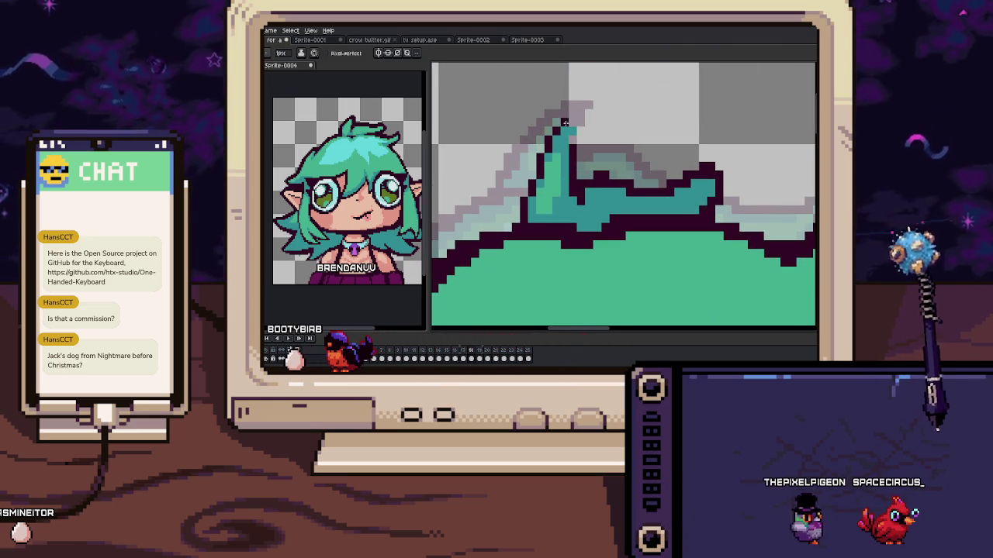
key(i)
scroll(531, 181, down, 1)
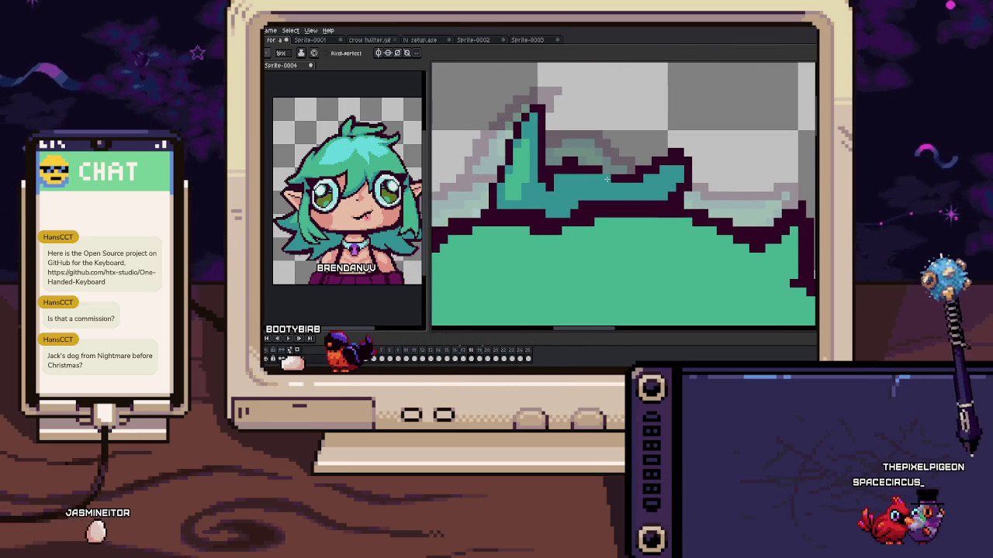
key(i)
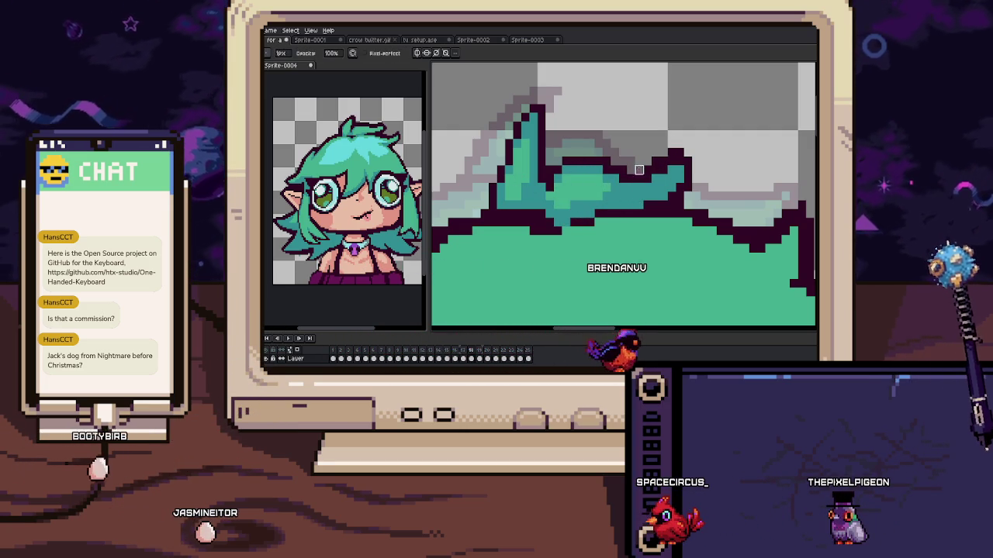
Draw a light cyan leaf-shaped highlight outline on the hair crown
scroll(683, 155, down, 2)
scroll(683, 155, down, 1)
scroll(683, 155, down, 1)
scroll(682, 155, down, 1)
scroll(618, 149, up, 3)
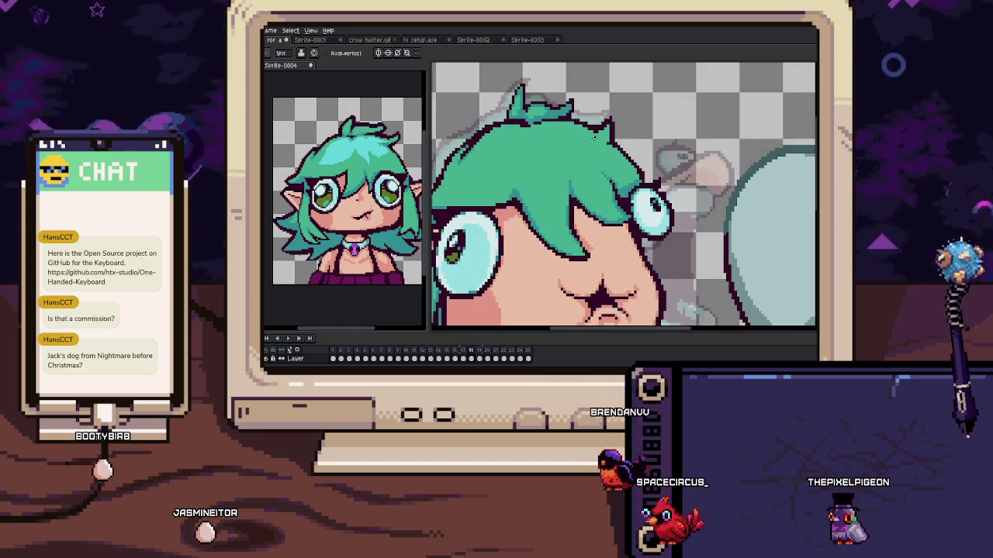
scroll(586, 151, up, 2)
scroll(585, 151, down, 2)
scroll(585, 151, up, 2)
scroll(582, 155, down, 1)
mouse_move(563, 132)
mouse_down()
mouse_move(588, 165)
mouse_move(535, 194)
mouse_move(559, 140)
mouse_up()
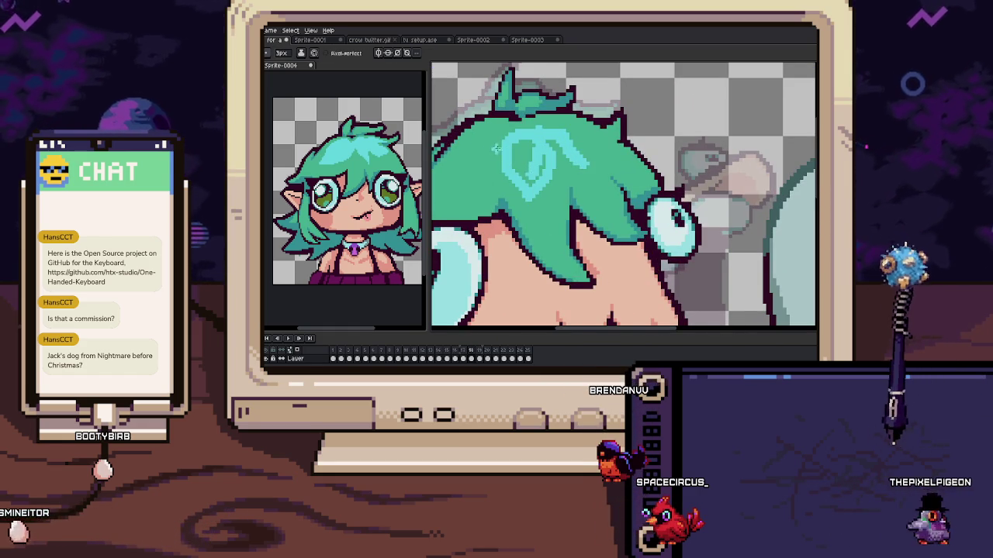
scroll(618, 153, down, 1)
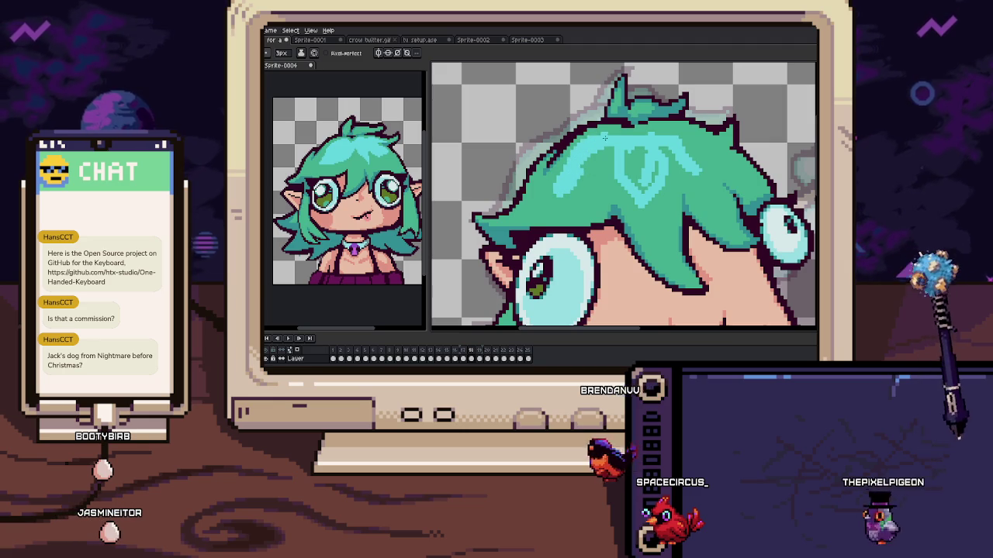
drag(571, 178, 613, 169)
Fill both leaf lobes with the Paint Bucket, then zoom out to the whole sprite
key(g)
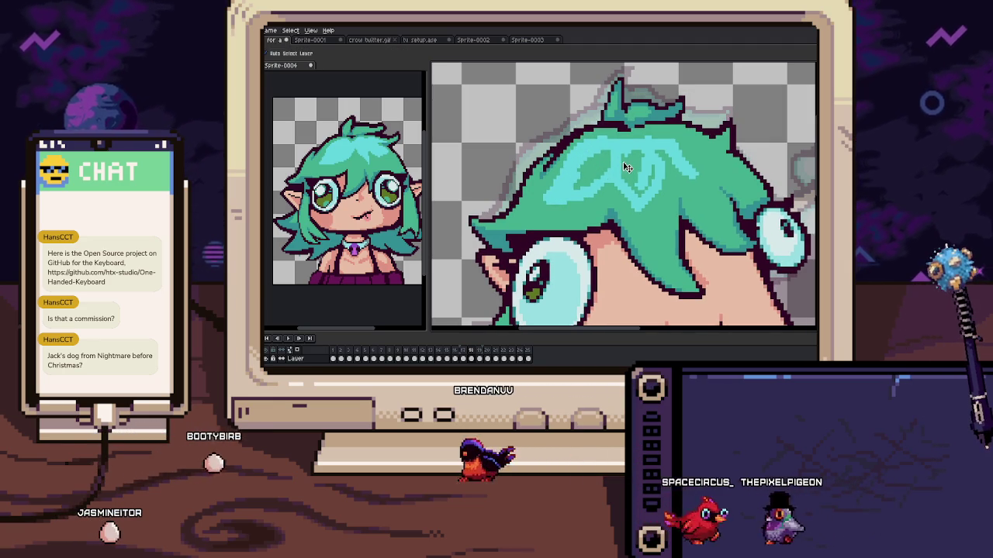
click(601, 165)
click(650, 163)
key(b)
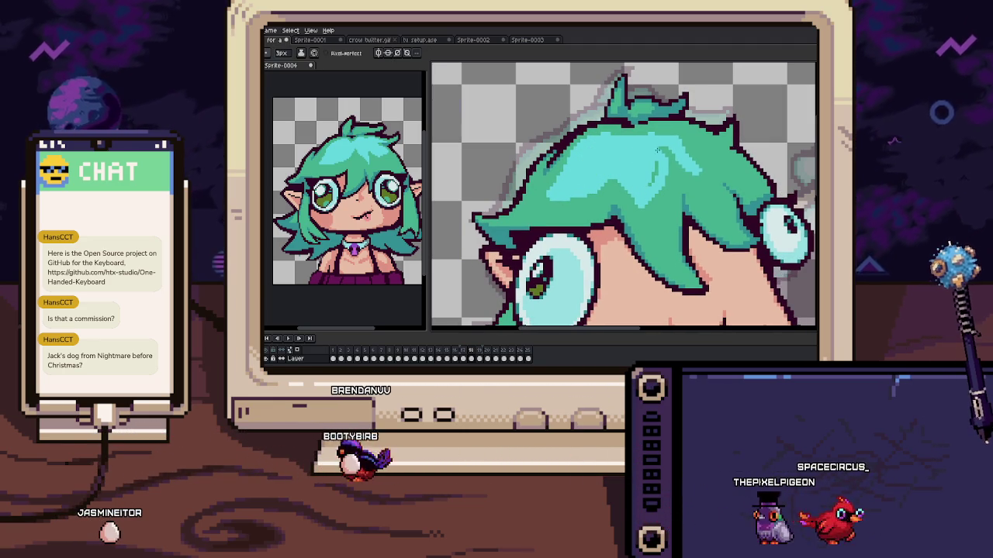
scroll(703, 145, up, 1)
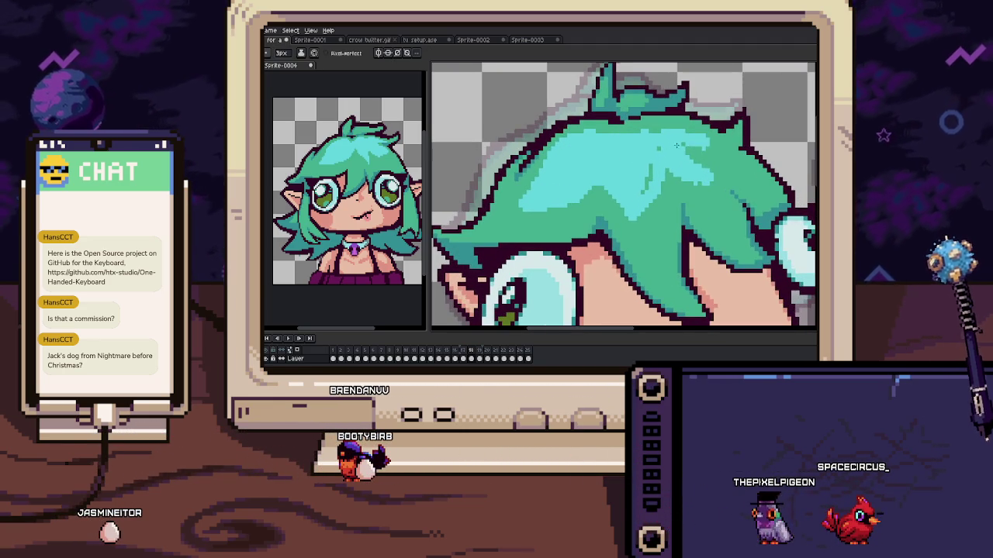
key(ctrl+Tab)
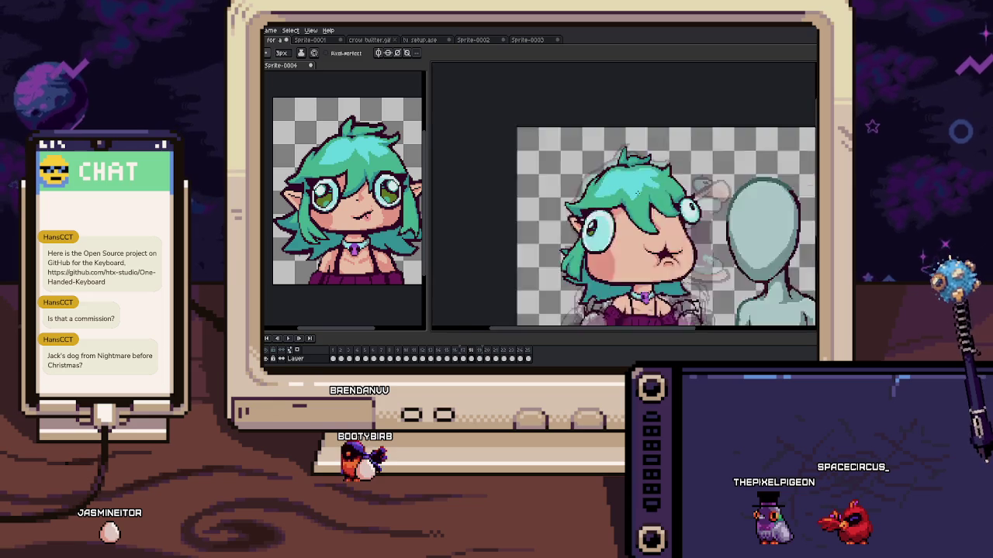
scroll(650, 170, down, 2)
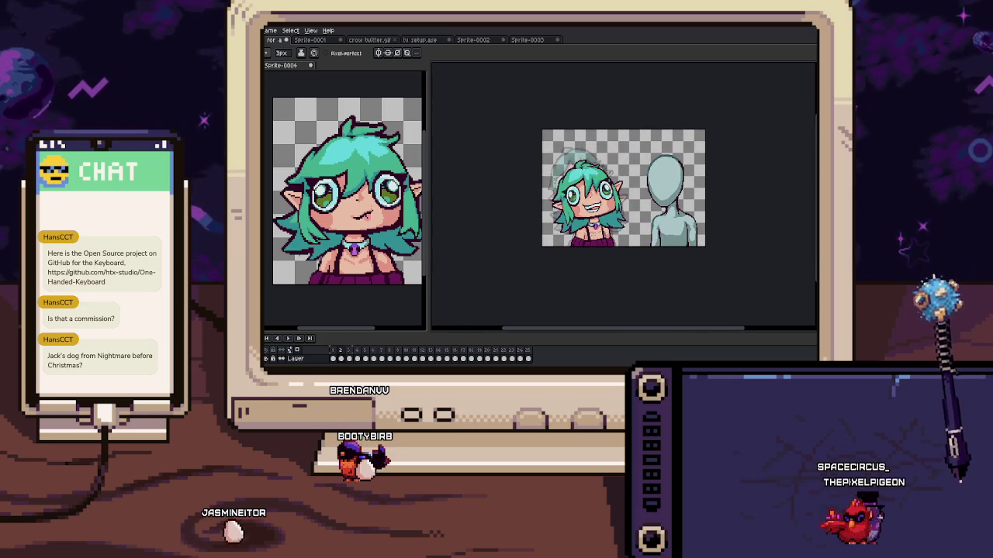
Play the character animation, then switch to the 3×3 tiled purple Sprite-0002 document
key(Return)
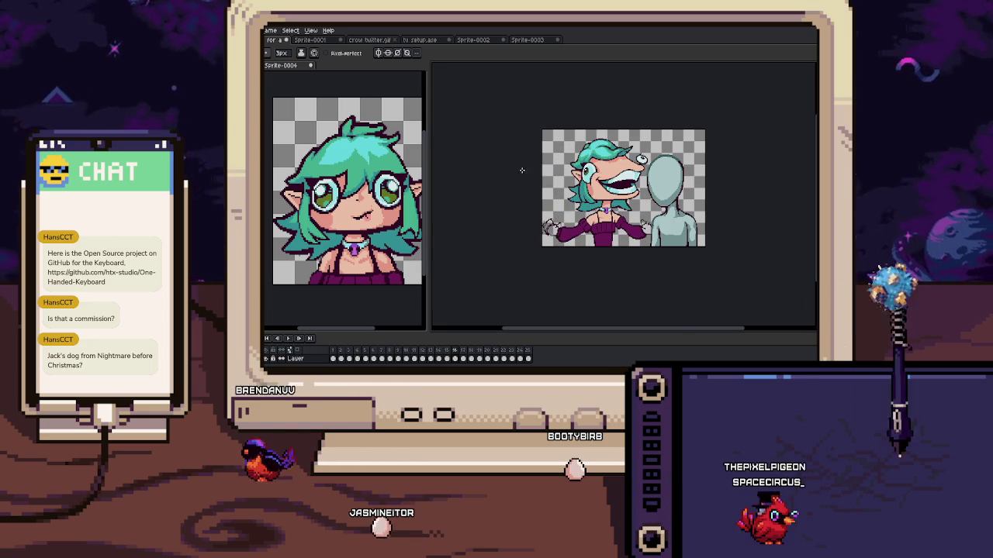
click(488, 40)
scroll(511, 106, down, 1)
scroll(511, 107, down, 1)
scroll(516, 112, up, 1)
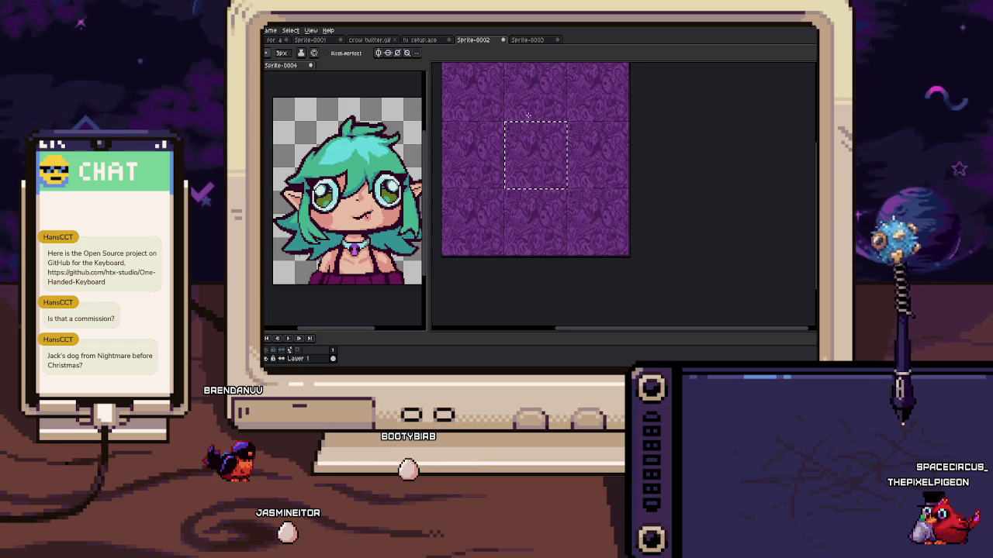
Add Layer 2 on Sprite-0003 and bucket-fill it entirely with the purple pattern
click(534, 42)
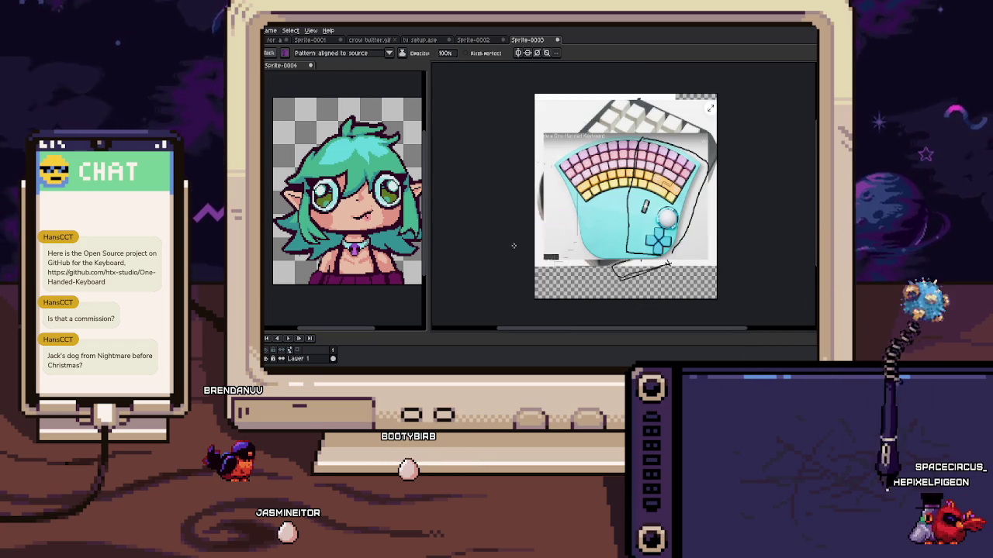
key(shift+n)
click(611, 248)
key(ctrl+z)
key(g)
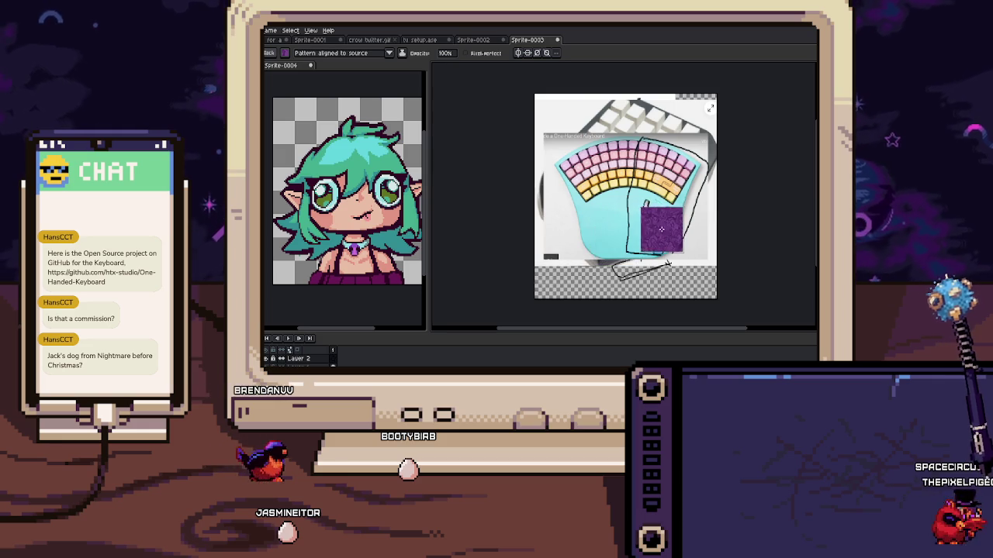
click(653, 220)
scroll(652, 221, up, 1)
scroll(652, 221, up, 2)
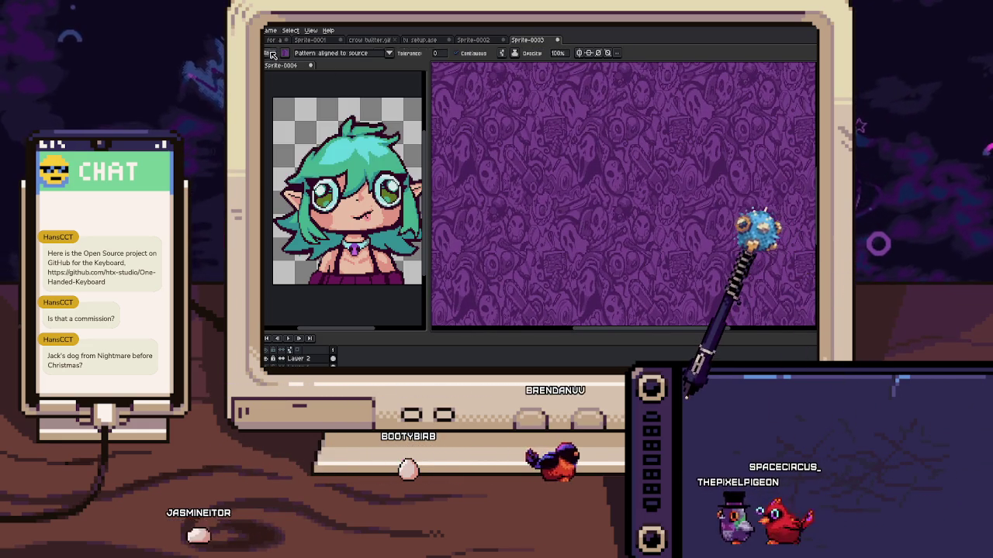
Switch to the 7px pencil and start drawing the letter B
click(266, 52)
key(b)
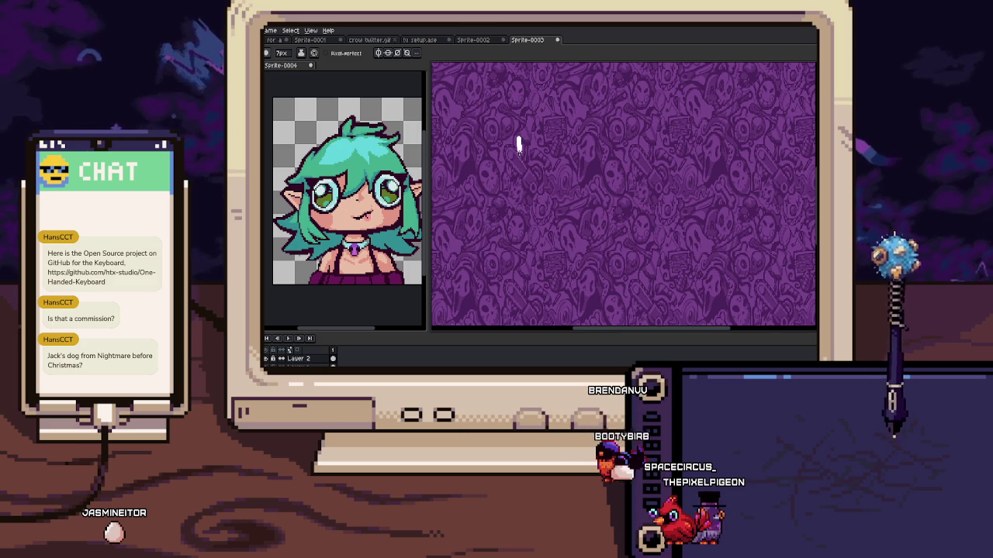
drag(510, 133, 512, 171)
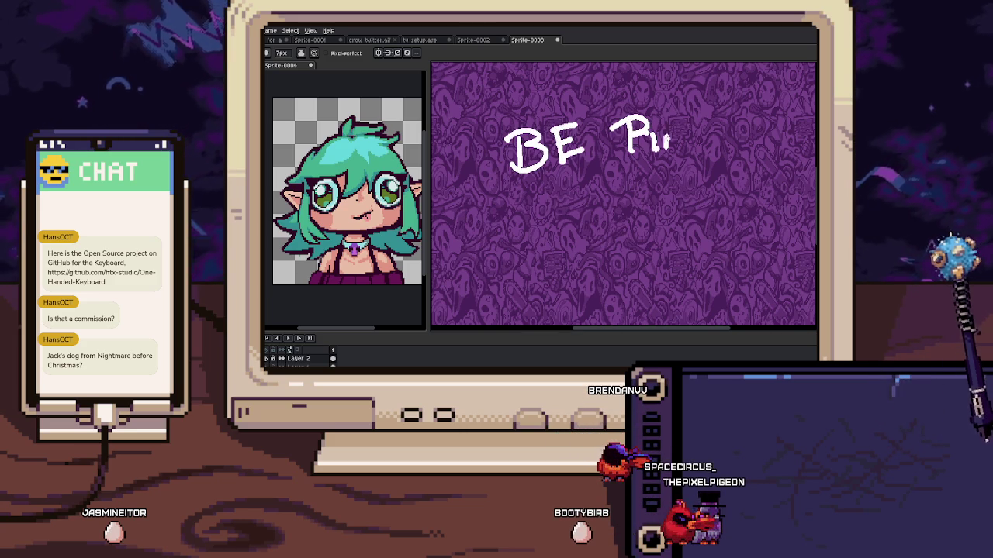
Finish 'Right' and write 'Back!' beneath it in white with the 7px pencil
drag(707, 124, 744, 118)
mouse_move(557, 178)
mouse_down()
mouse_move(560, 211)
mouse_move(615, 186)
mouse_move(621, 210)
mouse_move(638, 210)
mouse_up()
mouse_move(652, 166)
mouse_down()
mouse_move(650, 210)
mouse_move(668, 208)
mouse_up()
drag(681, 165, 676, 191)
click(676, 199)
key(v)
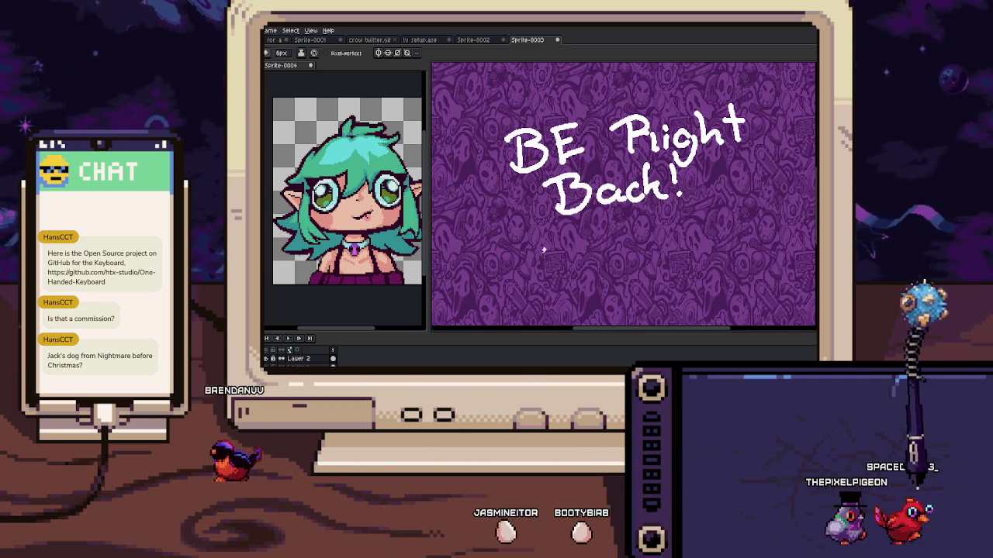
Write '(Sandwich)' underneath with a 5px pencil, redoing misdrawn letters
key(b)
mouse_move(537, 239)
mouse_down()
mouse_move(534, 274)
mouse_move(577, 256)
mouse_move(602, 266)
mouse_up()
drag(617, 254, 617, 255)
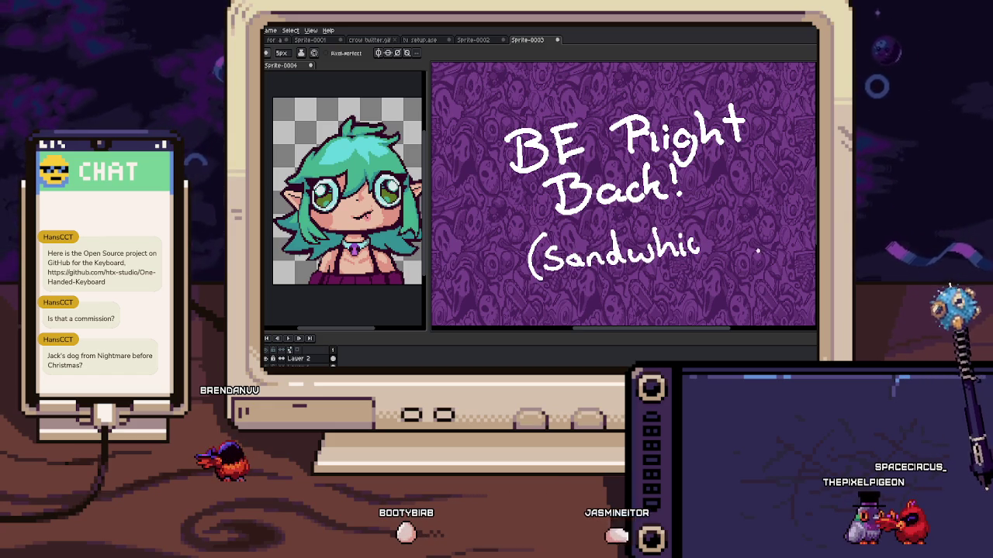
key(ctrl+z)
key(ctrl+z)
drag(660, 253, 662, 266)
drag(688, 234, 700, 265)
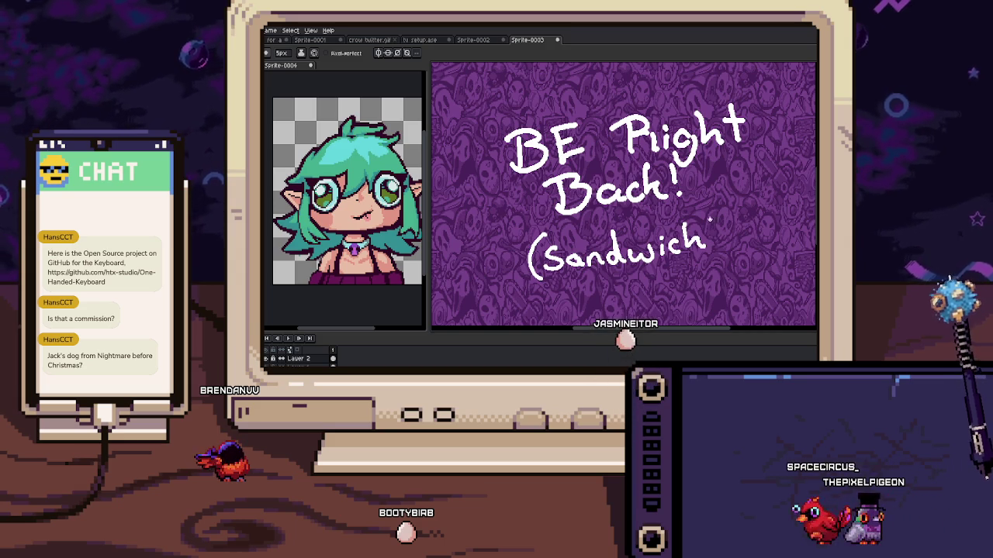
mouse_move(708, 203)
mouse_down()
mouse_move(712, 258)
mouse_move(691, 245)
mouse_up()
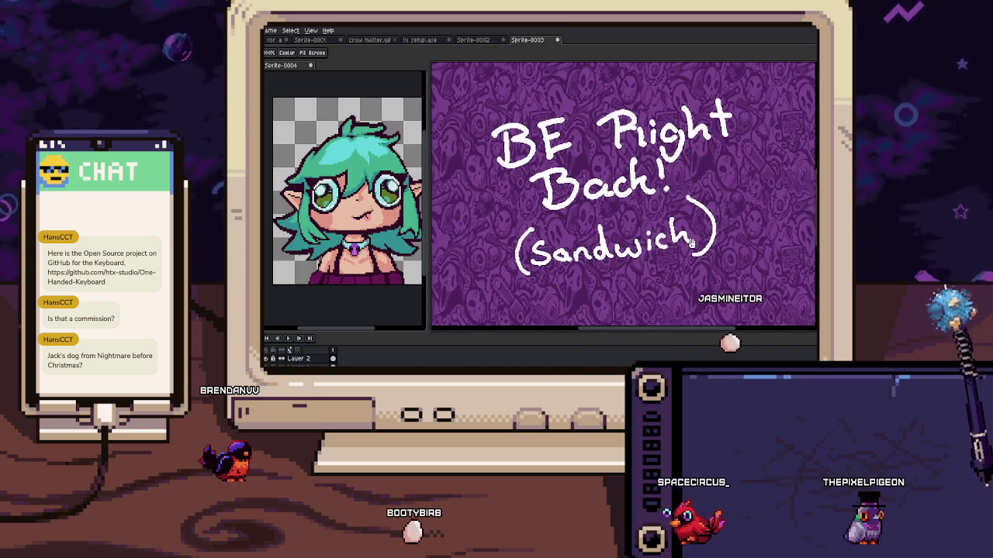